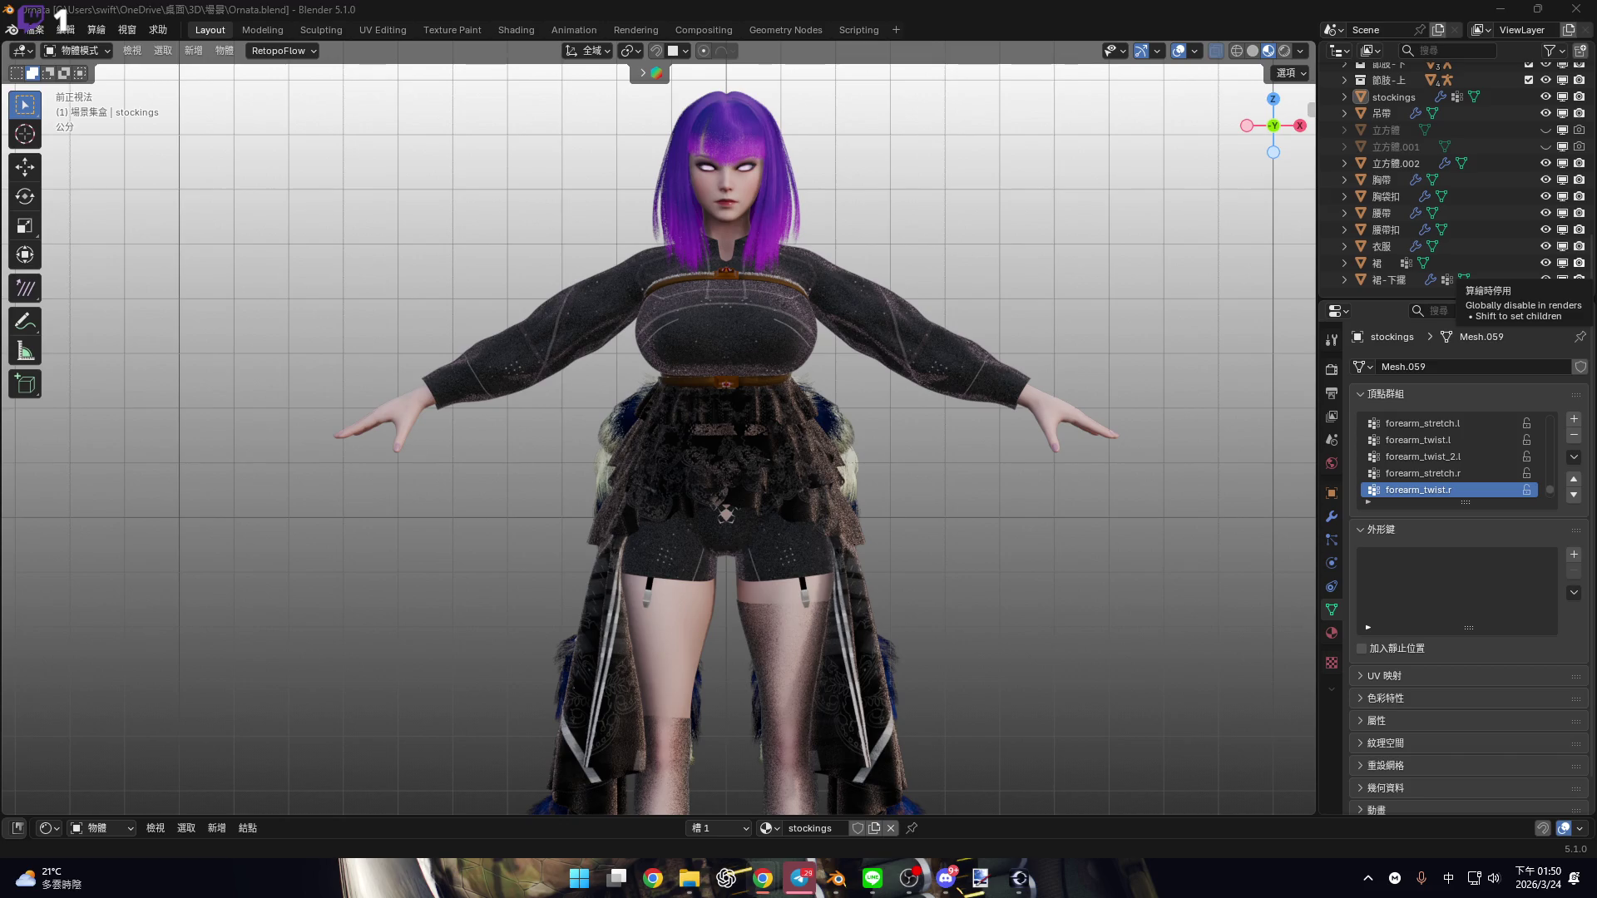
Switch keyboard input to English and orbit the view to see the character's head from the side
key(shift)
key(shift)
key(shift)
key(shift)
key(shift)
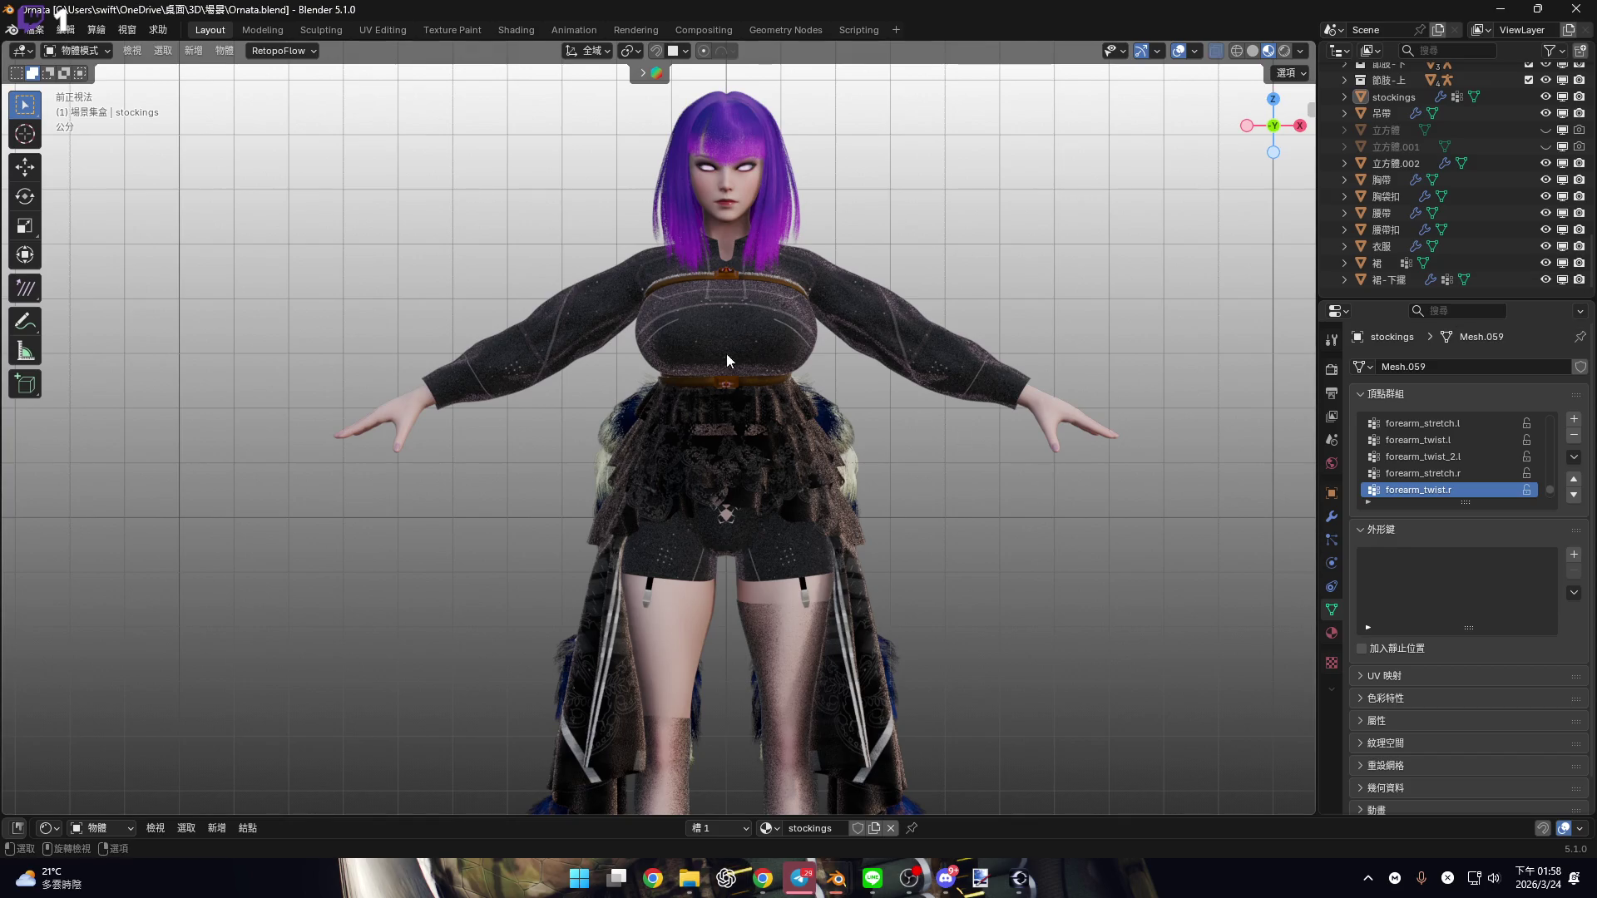
scroll(724, 362, up, 5)
mouse_move(771, 464)
alt+middle_down()
mouse_move(717, 488)
mouse_move(772, 466)
mouse_move(725, 505)
mouse_move(885, 607)
mouse_move(845, 308)
mouse_move(667, 408)
mouse_move(866, 472)
mouse_move(920, 468)
mouse_move(736, 463)
mouse_move(849, 452)
mouse_move(762, 476)
mouse_move(675, 446)
mouse_move(824, 467)
mouse_move(771, 205)
mouse_move(788, 338)
alt+middle_up()
scroll(793, 480, down, 4)
scroll(816, 478, down, 5)
Inspect the hips and skirt, return to a straight front view, and switch the keyboard input language
mouse_move(794, 407)
middle_down()
mouse_move(801, 353)
mouse_move(806, 383)
mouse_move(758, 305)
mouse_move(843, 329)
mouse_move(762, 310)
mouse_move(780, 416)
mouse_move(970, 510)
mouse_move(635, 520)
mouse_move(764, 510)
mouse_move(711, 531)
mouse_move(775, 339)
mouse_move(996, 320)
mouse_move(1116, 346)
middle_up()
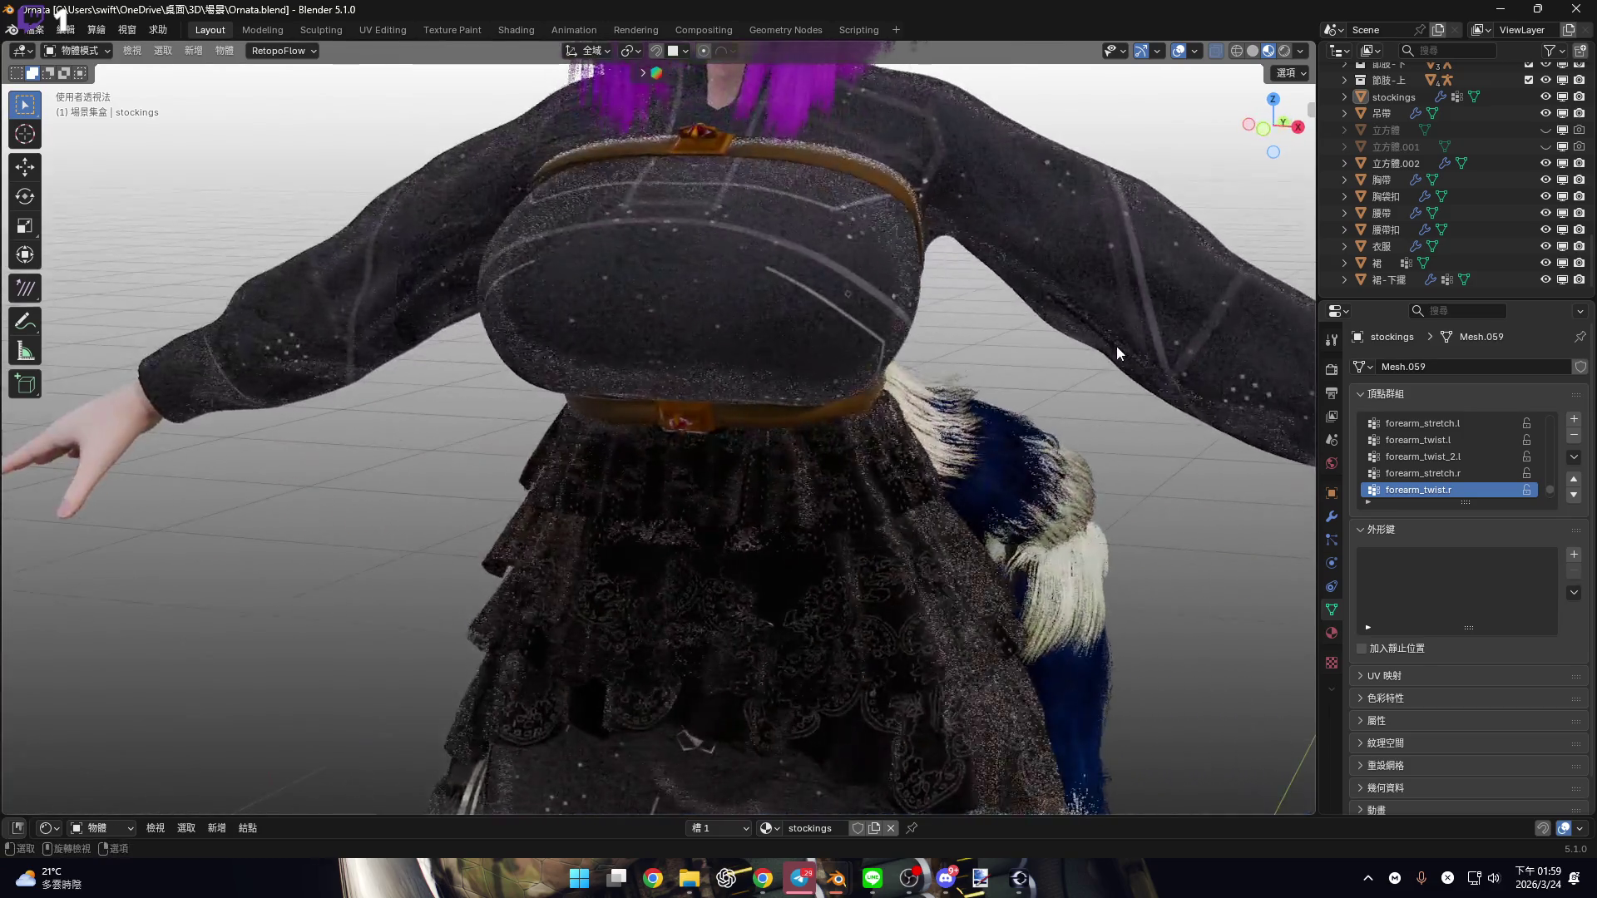
click(1264, 125)
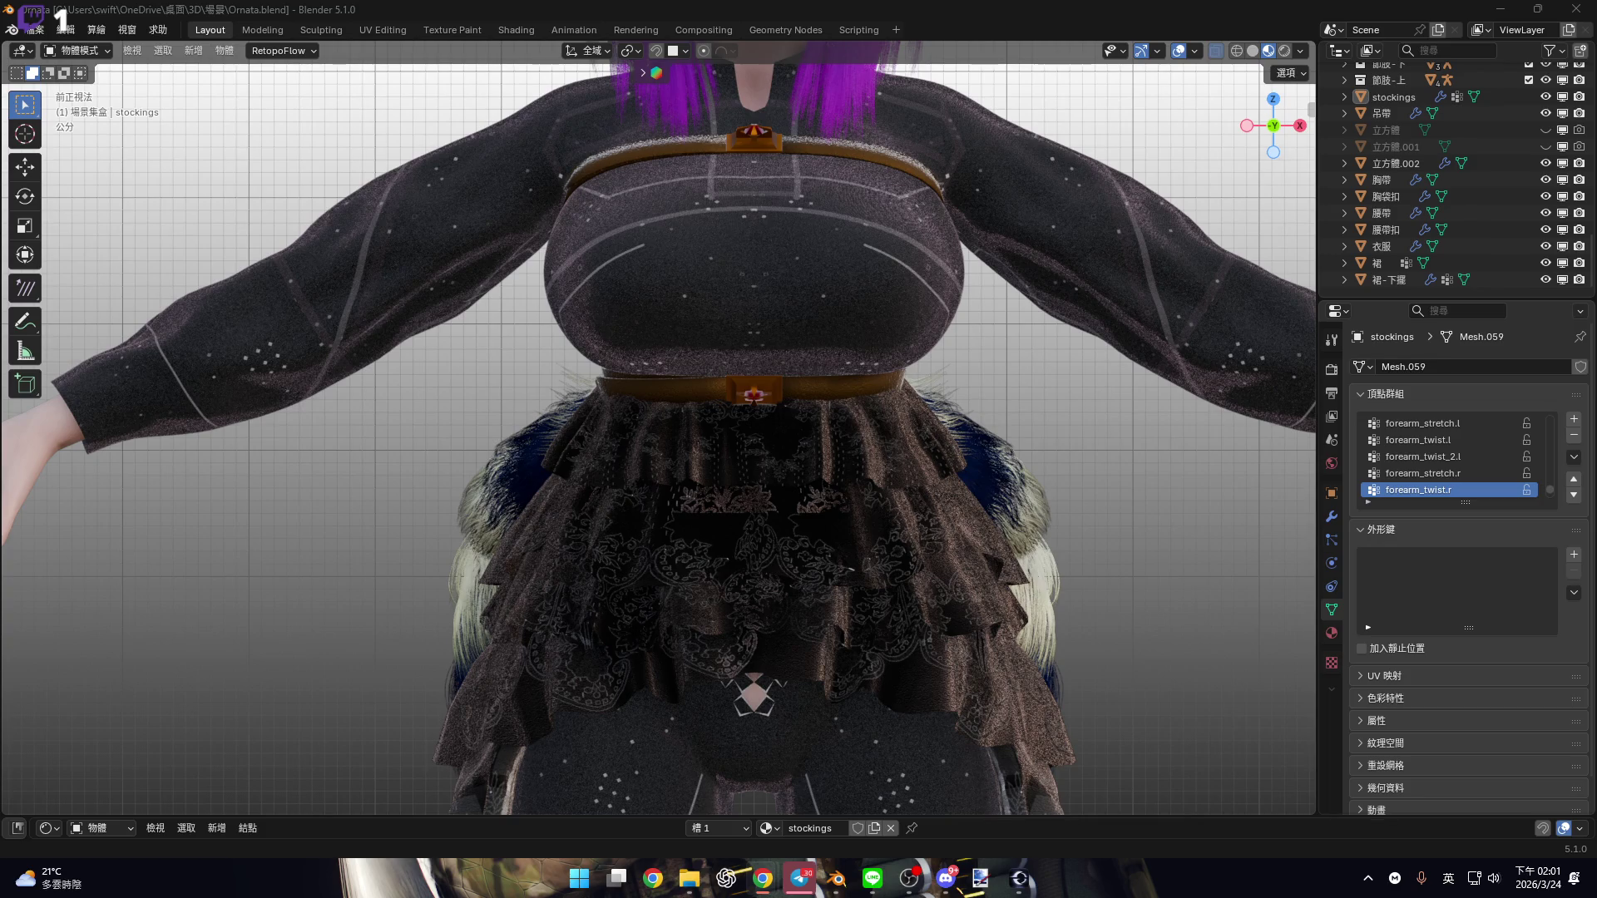
key(shift)
key(shift)
click(1369, 878)
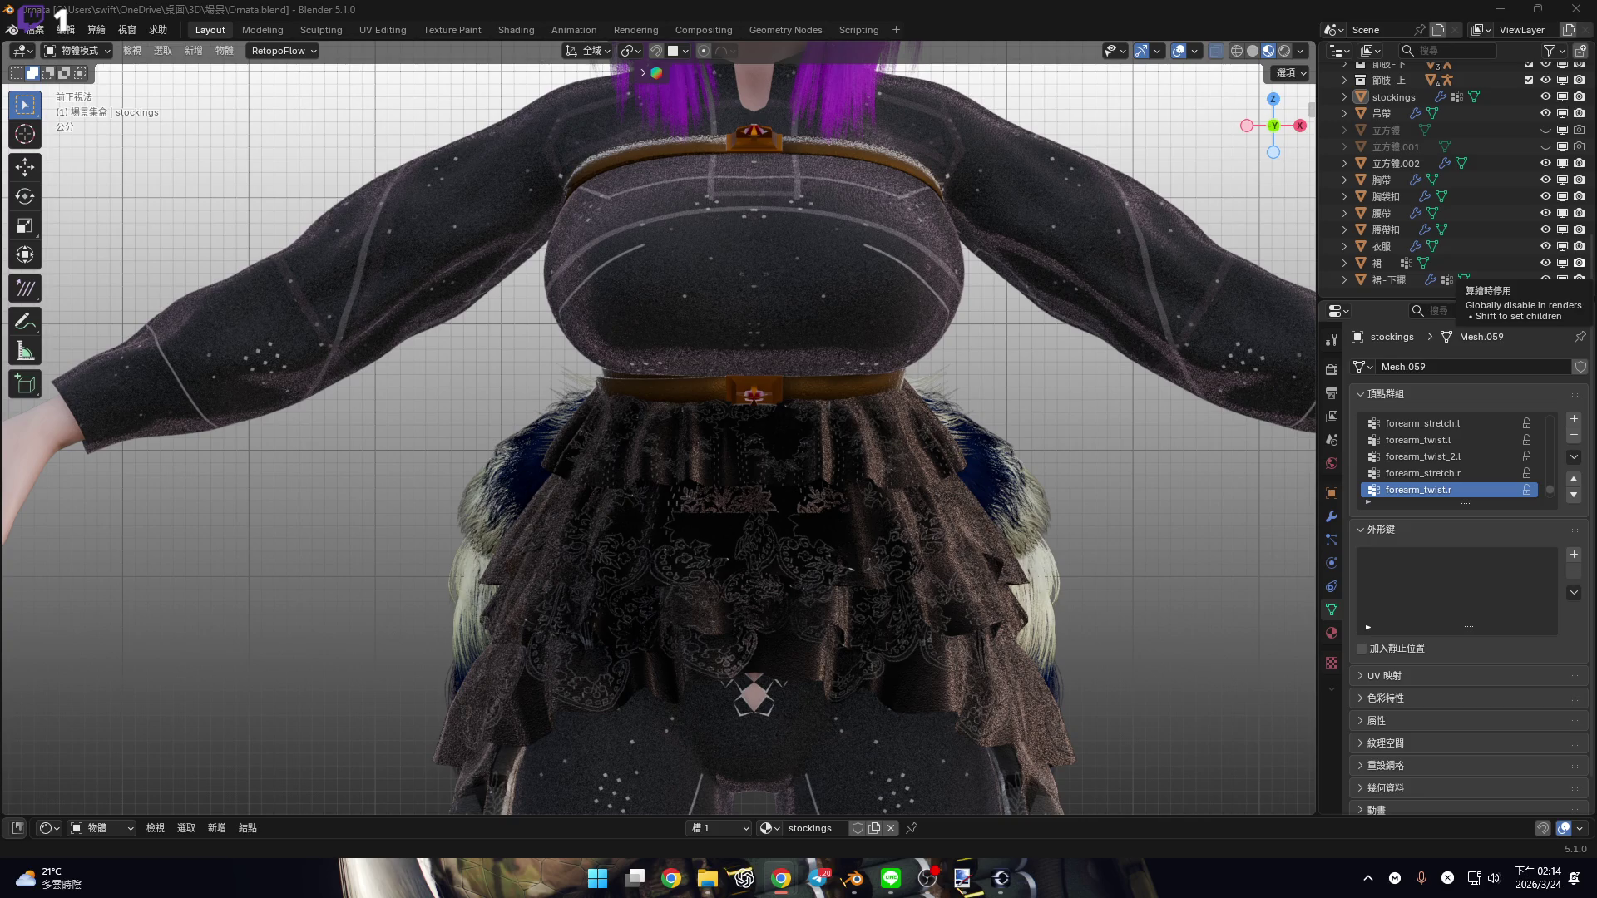
Cancel a started screenshot, then switch the keyboard input to Chinese (中) from the system tray
key(super+shift+s)
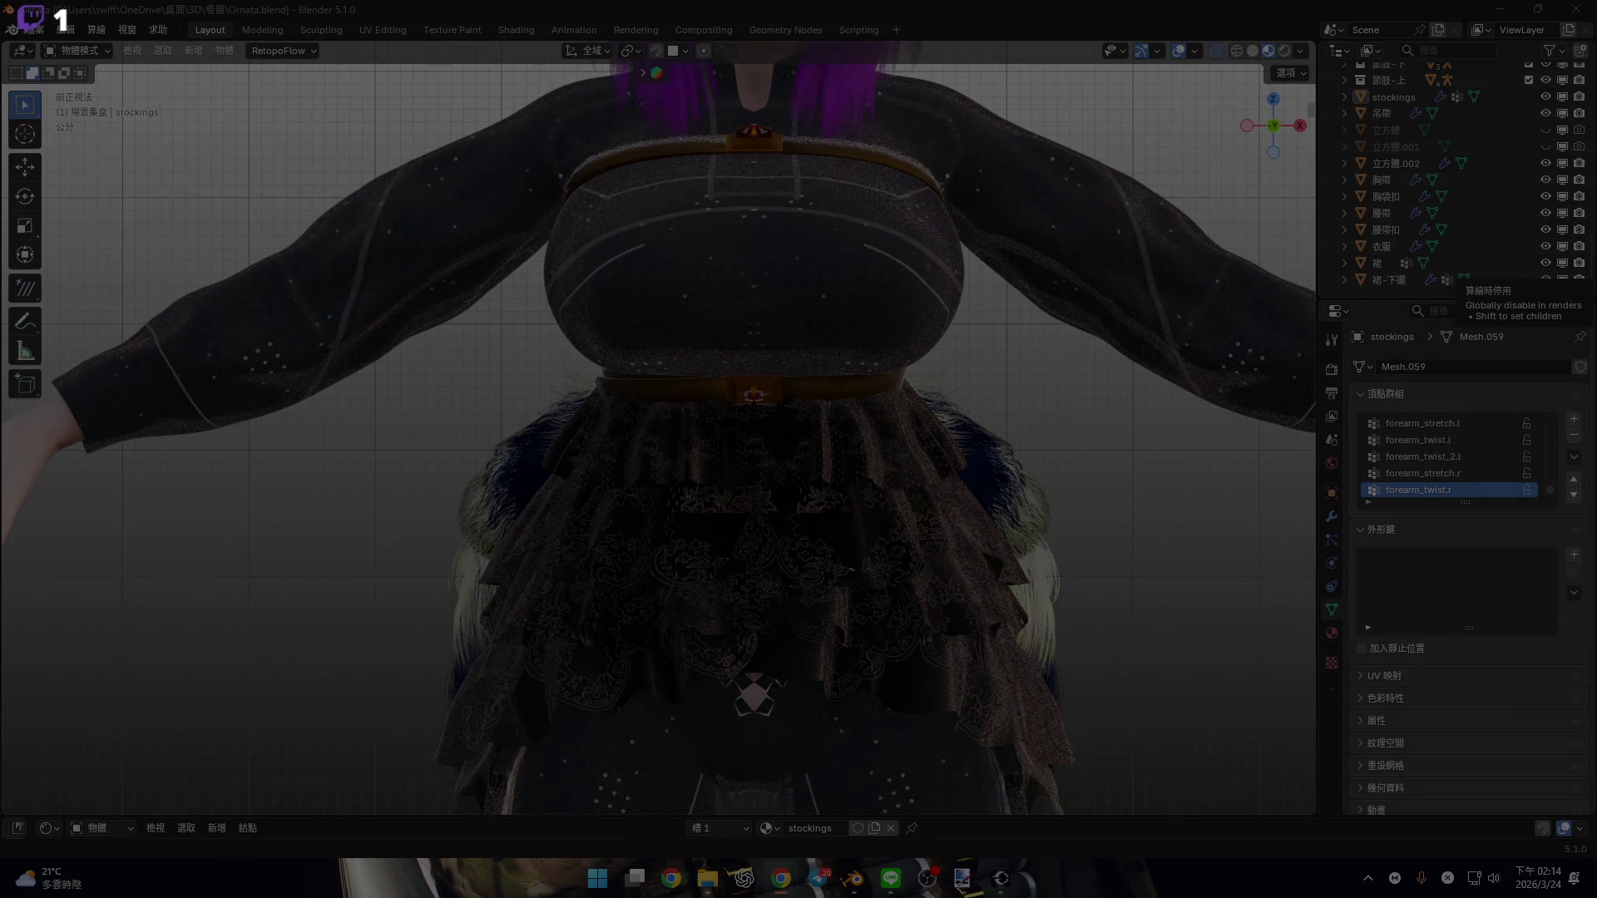
key(Escape)
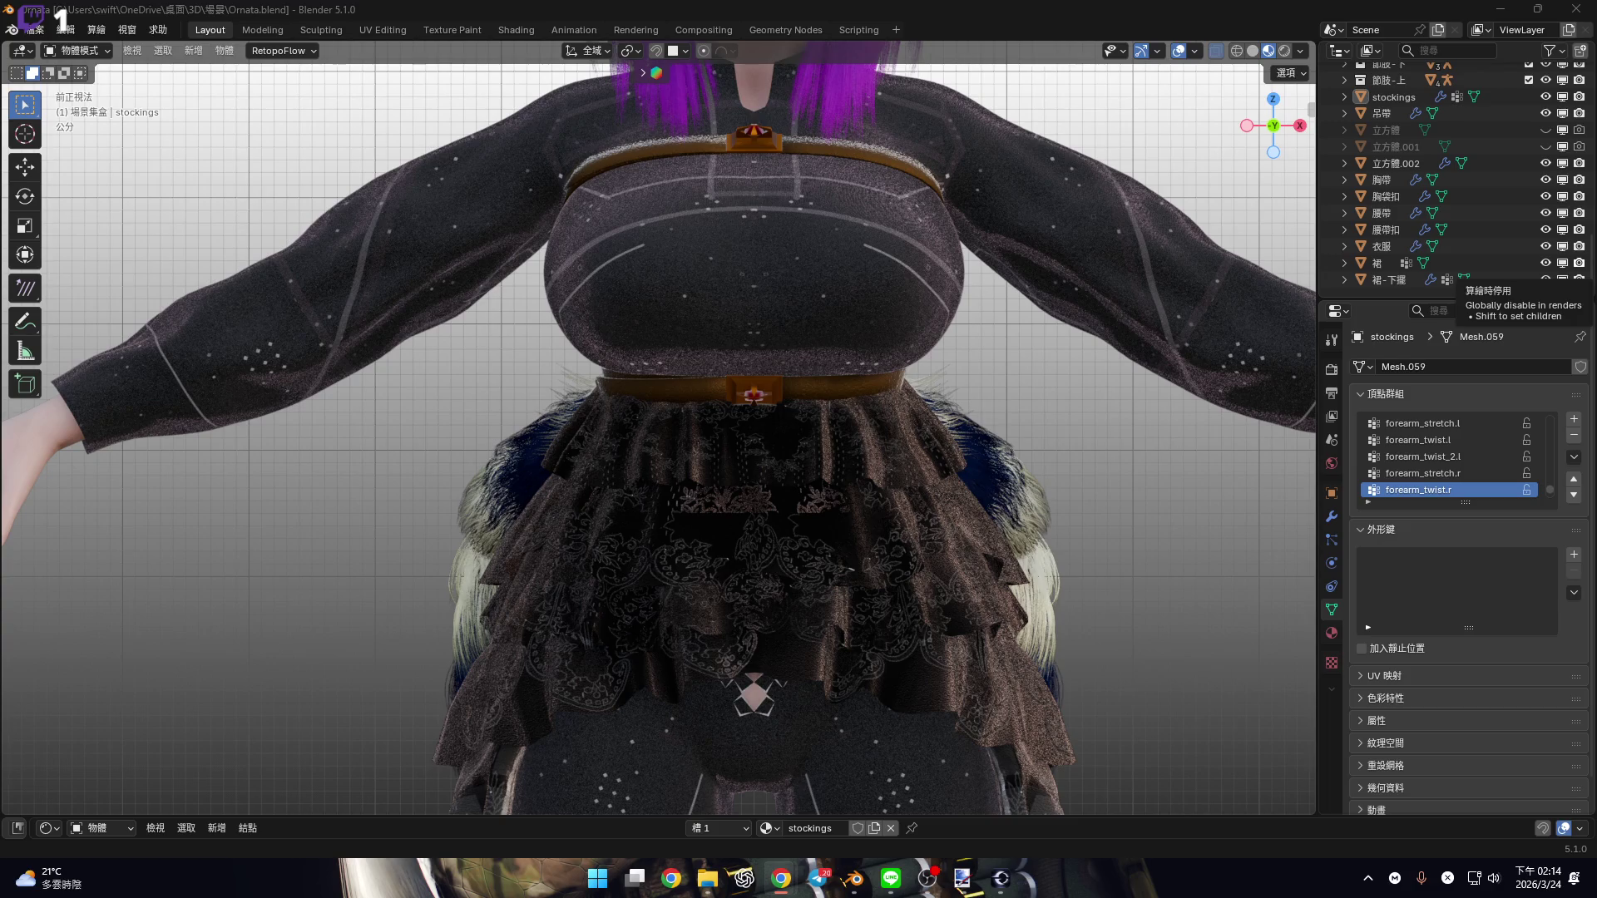
click(1368, 878)
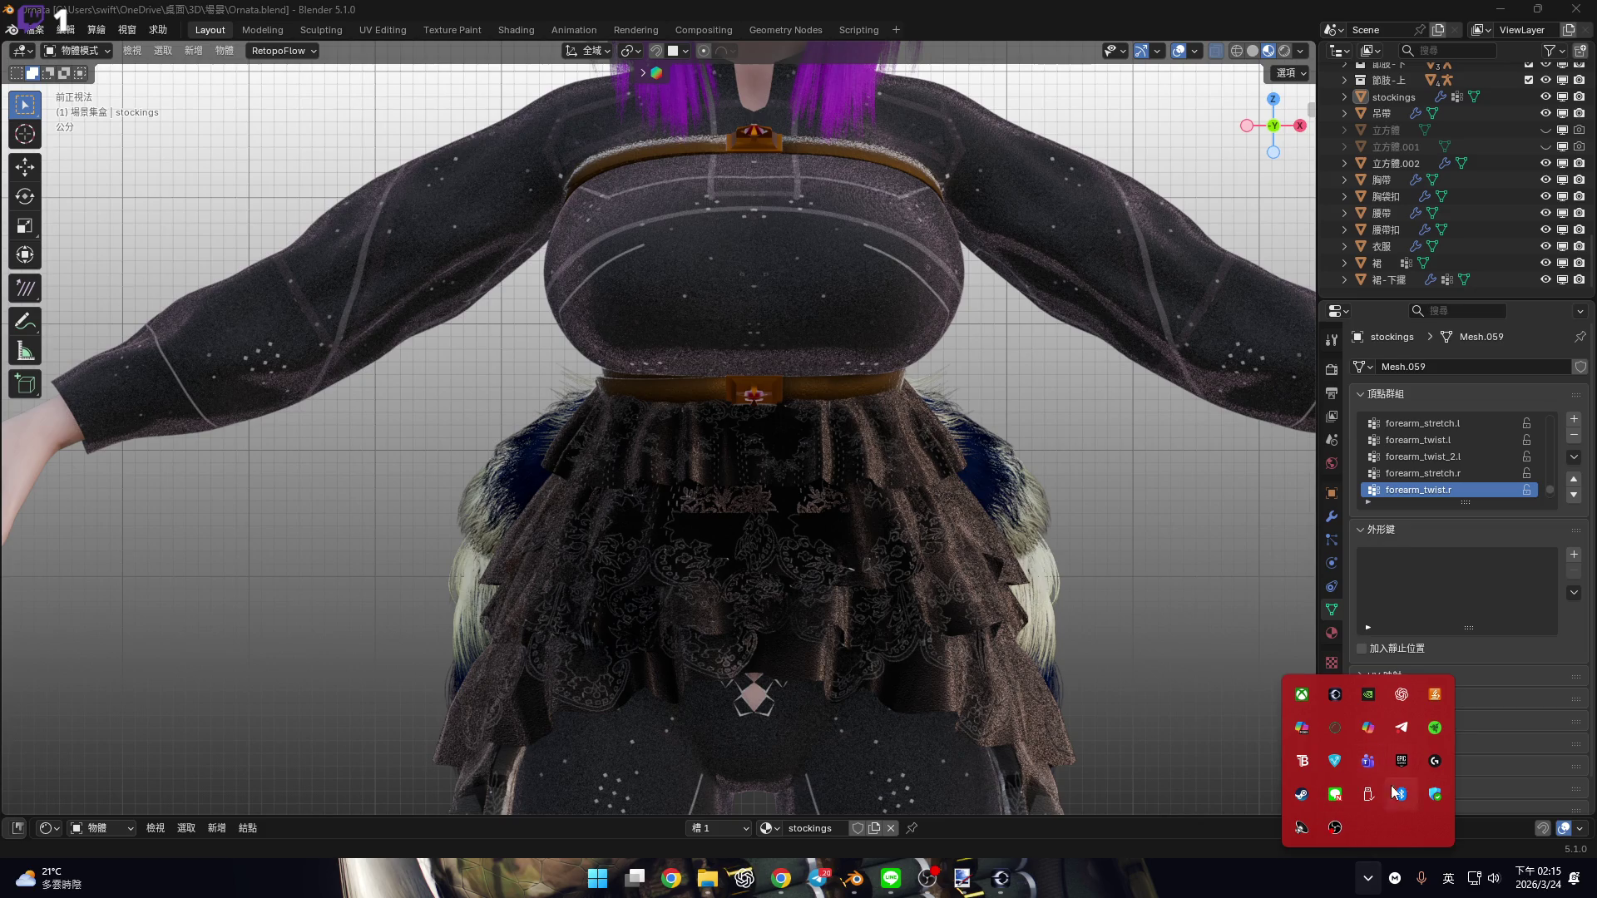
key(Escape)
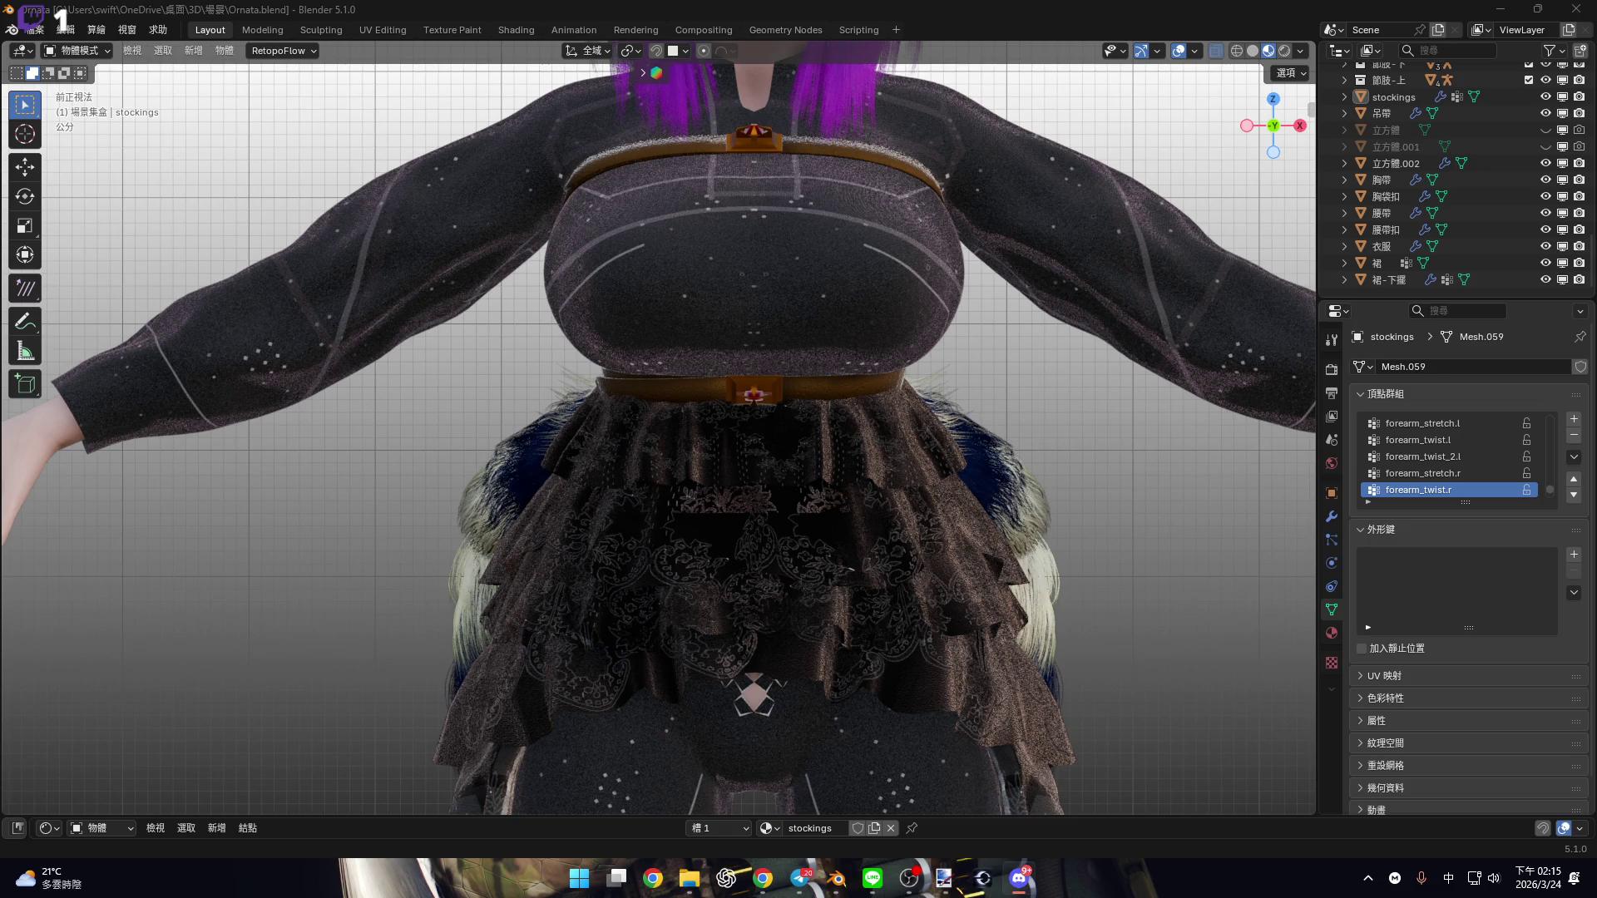
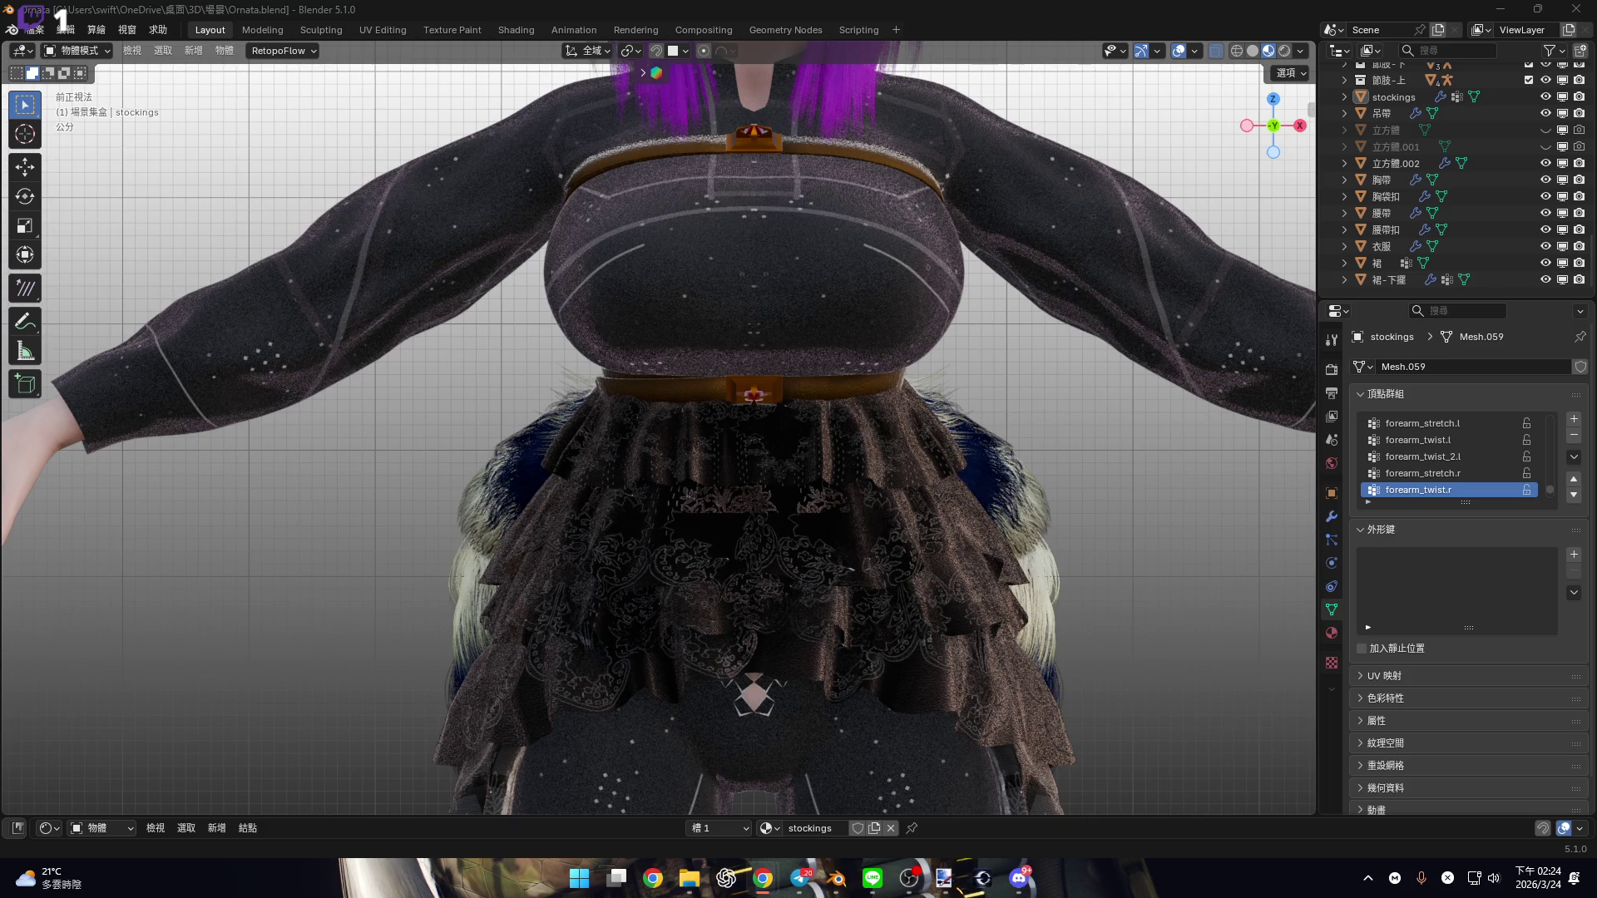
Zoom out and orbit into a low perspective view, then select and frame the skirt 裙
scroll(833, 334, down, 2)
mouse_move(701, 310)
middle_down()
mouse_move(786, 261)
mouse_move(801, 311)
mouse_move(849, 325)
mouse_move(813, 518)
mouse_move(872, 426)
mouse_move(861, 353)
mouse_move(883, 382)
mouse_move(853, 476)
mouse_move(816, 429)
mouse_move(779, 462)
mouse_move(811, 508)
mouse_move(728, 475)
mouse_move(792, 433)
mouse_move(768, 452)
mouse_move(807, 481)
mouse_move(818, 454)
middle_up()
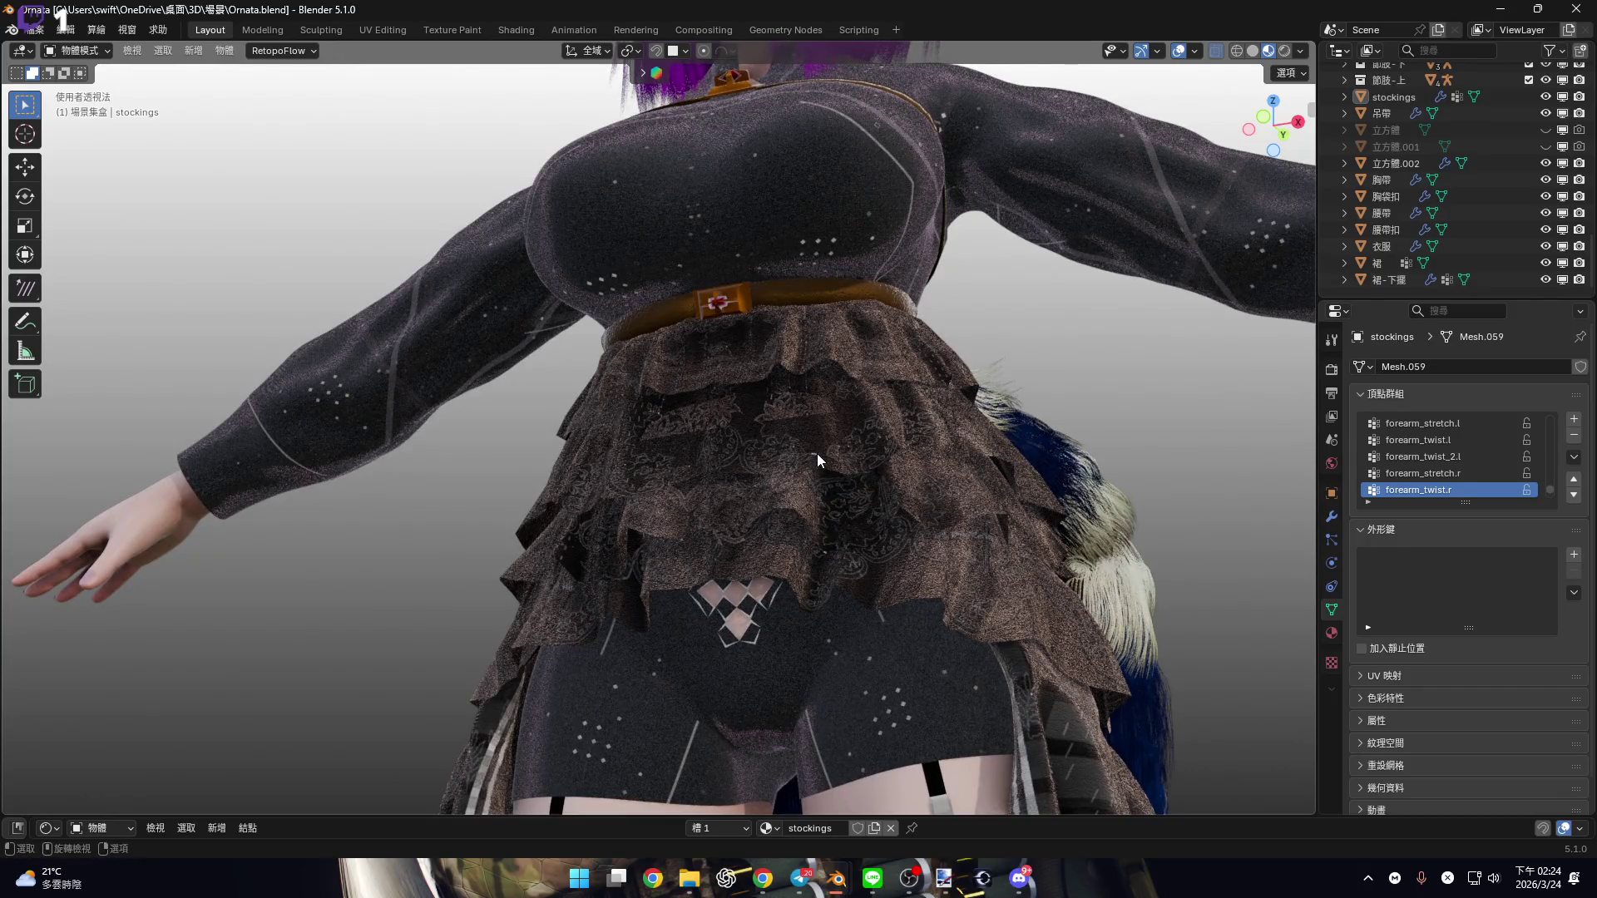
click(817, 454)
key(KP_Decimal)
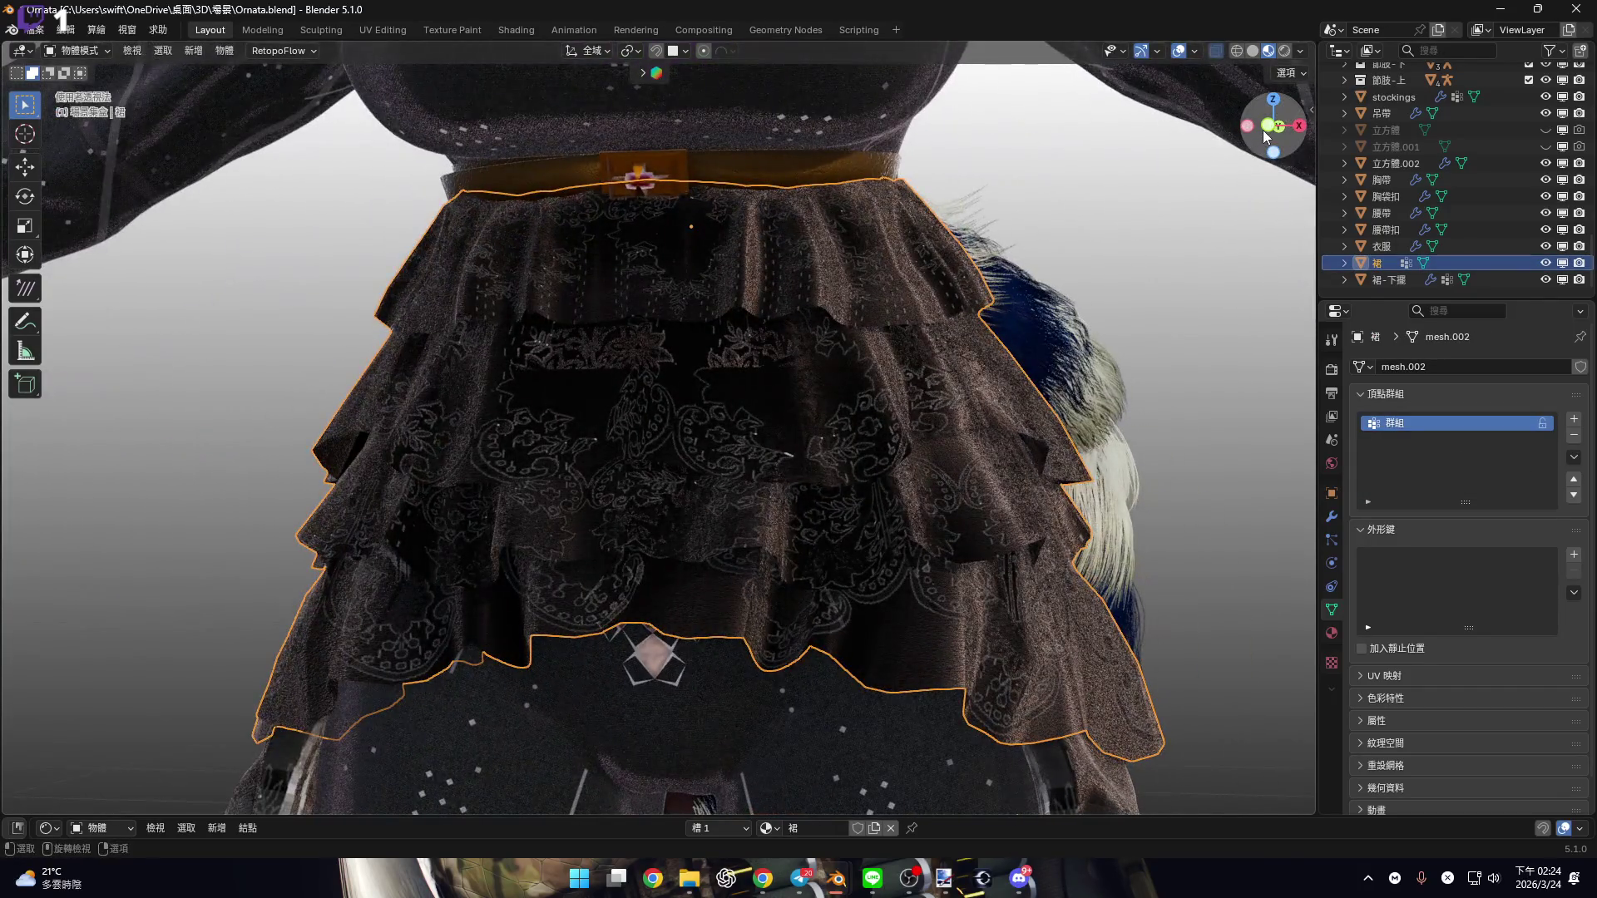
View the skirt from the front and from below, then close in on the left garter clip and skirt edge
key(KP_1)
mouse_move(929, 443)
middle_down()
mouse_move(802, 480)
mouse_move(818, 538)
mouse_move(789, 518)
mouse_move(721, 592)
middle_up()
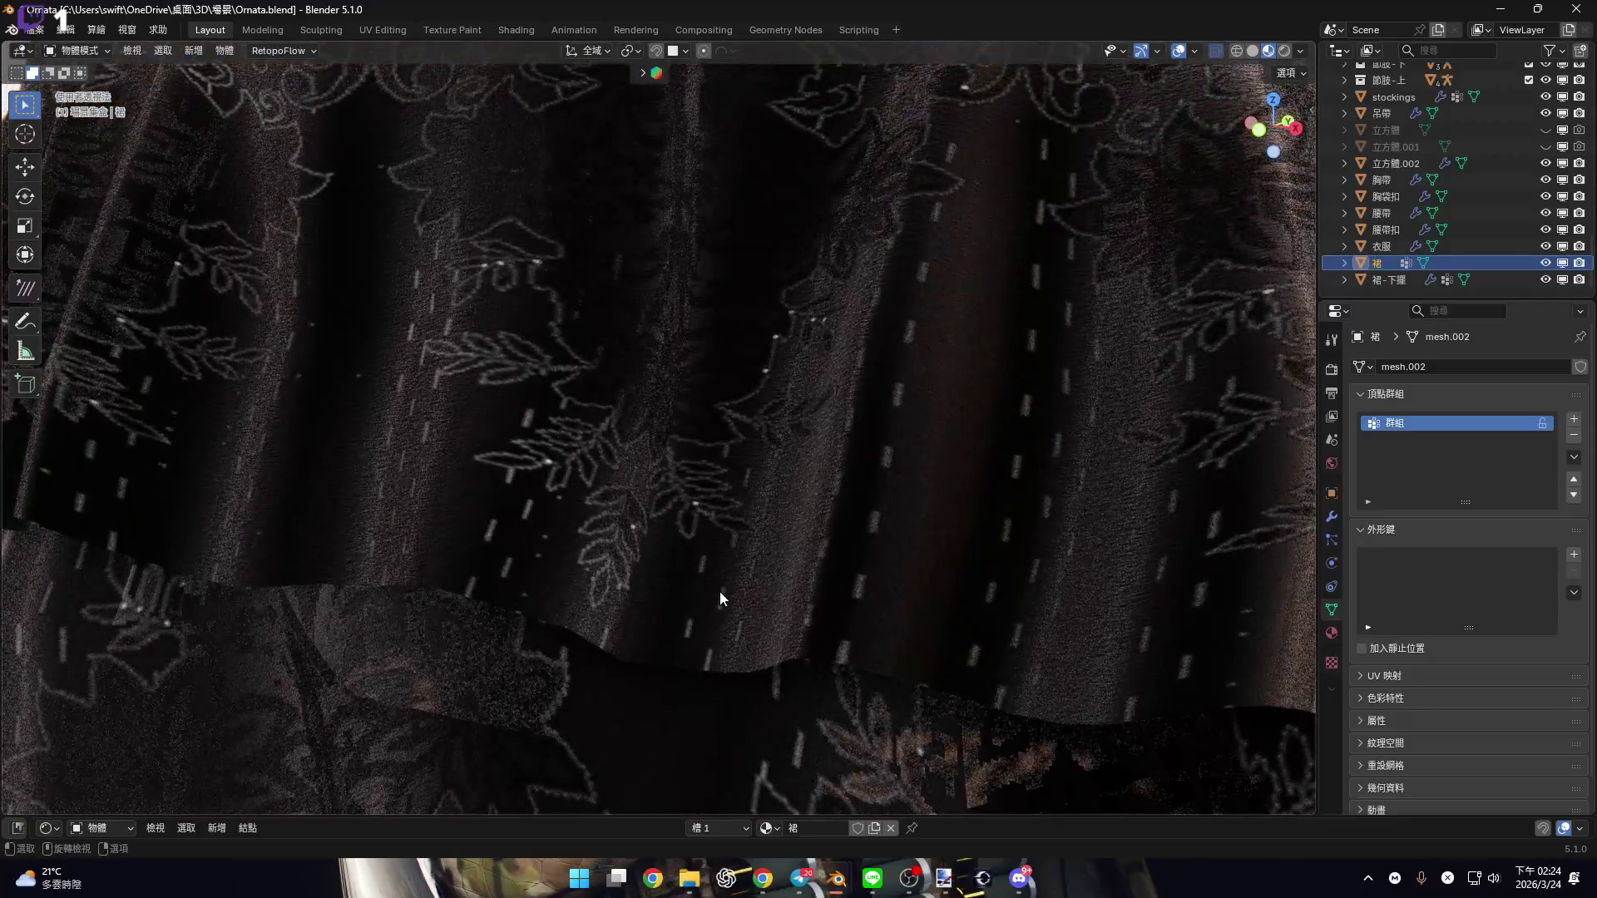
scroll(720, 592, down, 8)
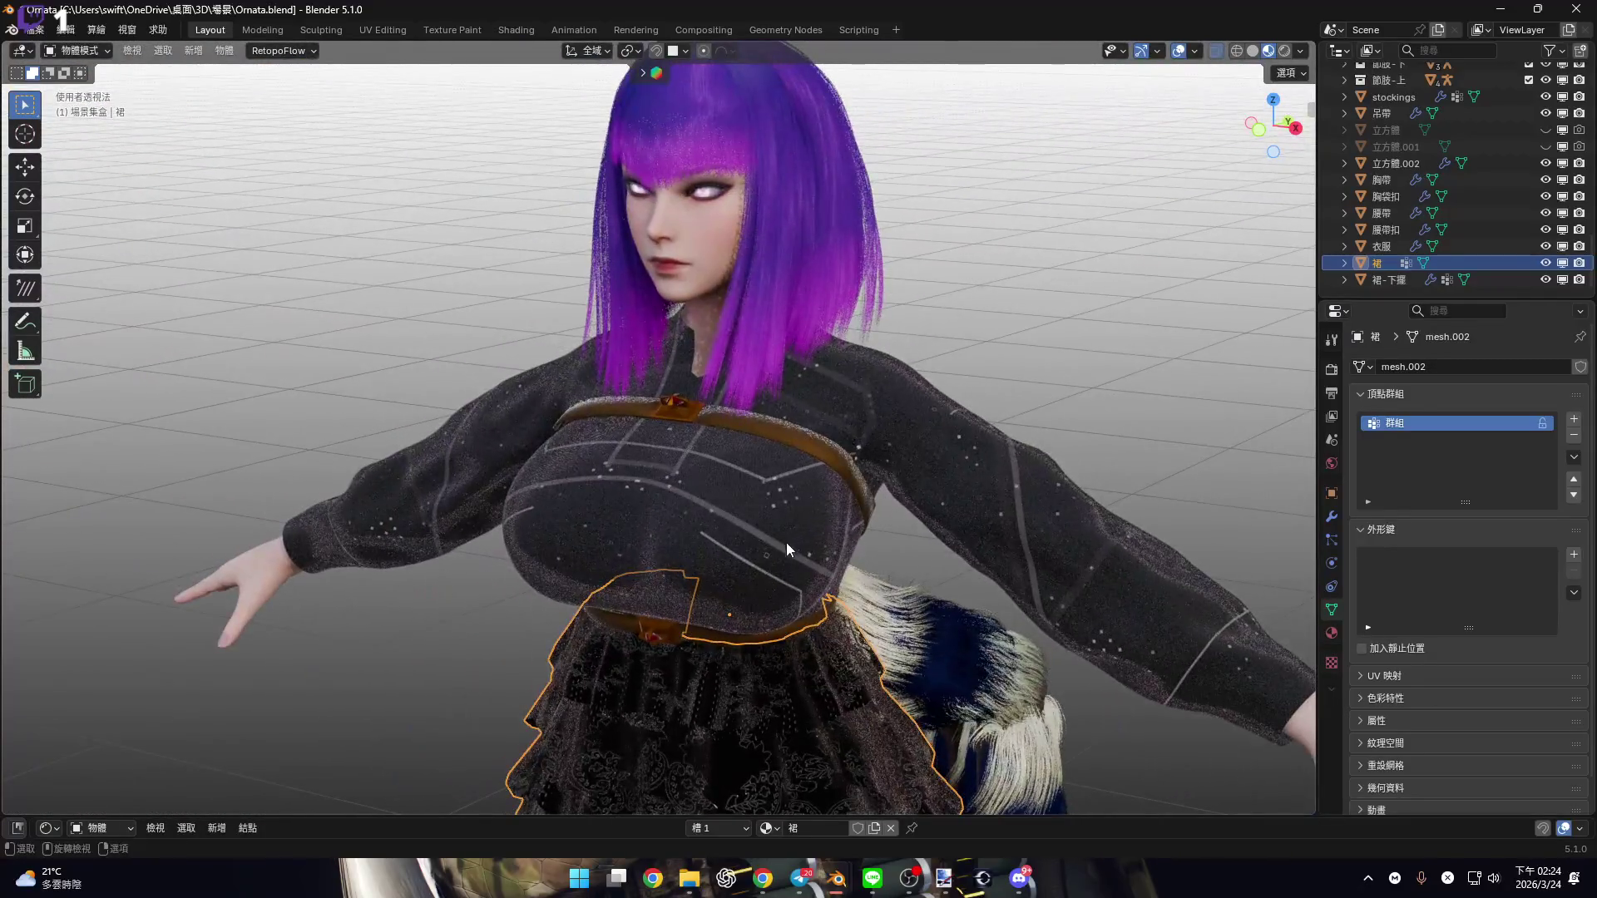
mouse_move(787, 542)
middle_down()
mouse_move(723, 519)
mouse_move(822, 233)
mouse_move(830, 430)
mouse_move(940, 433)
middle_up()
click(1244, 138)
scroll(747, 379, up, 3)
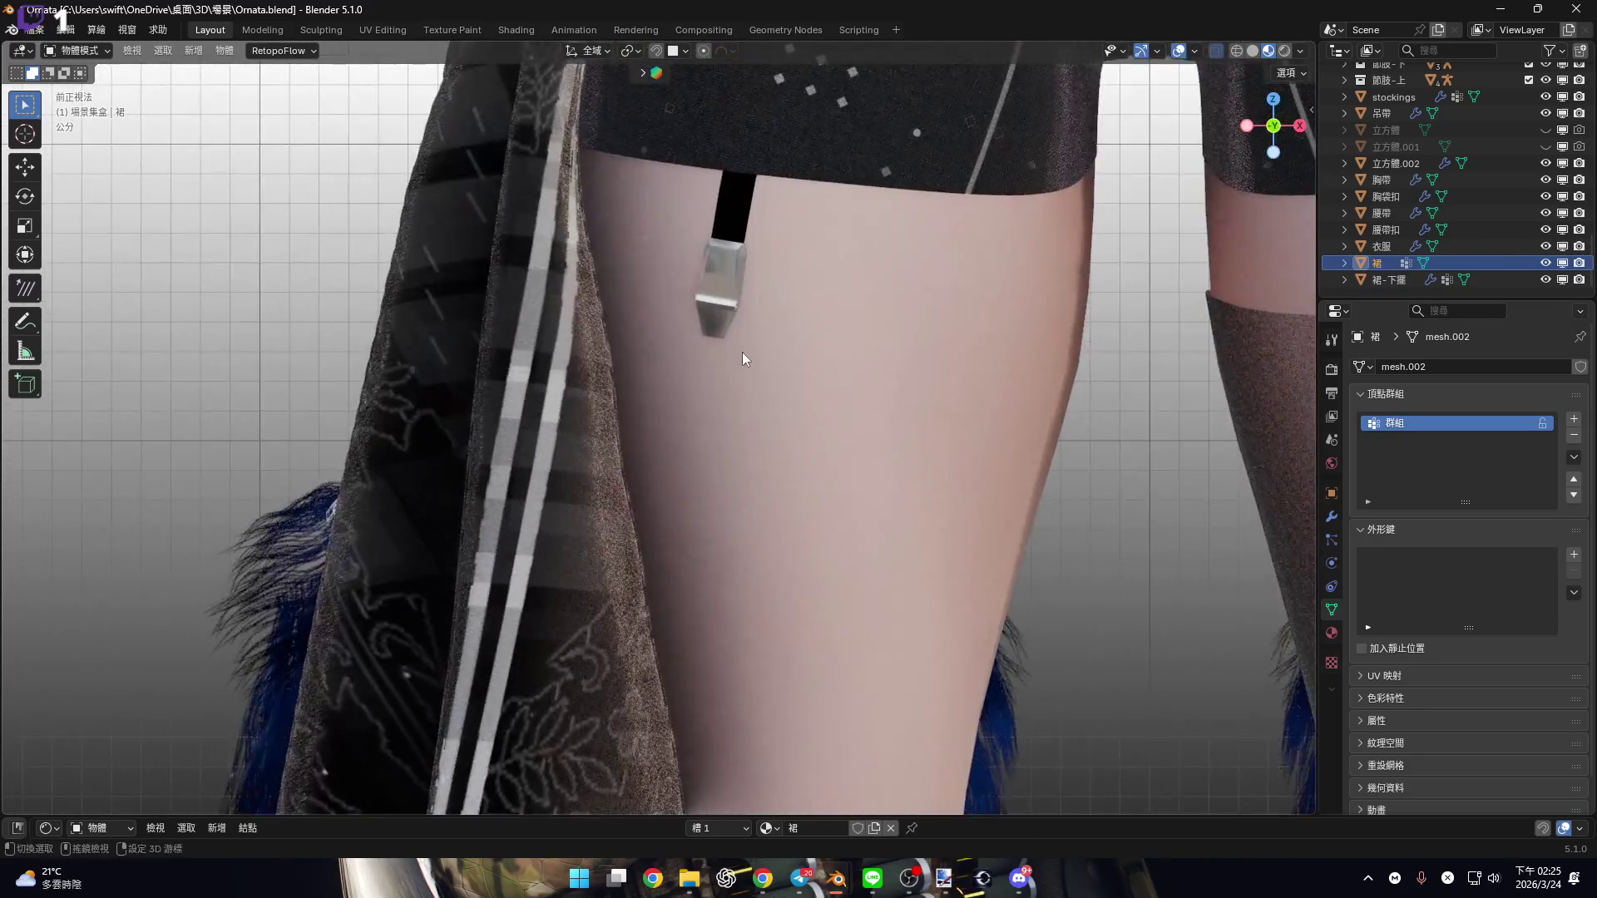
shift+middle_drag(745, 359, 703, 406)
scroll(703, 399, up, 5)
shift+middle_drag(767, 476, 733, 635)
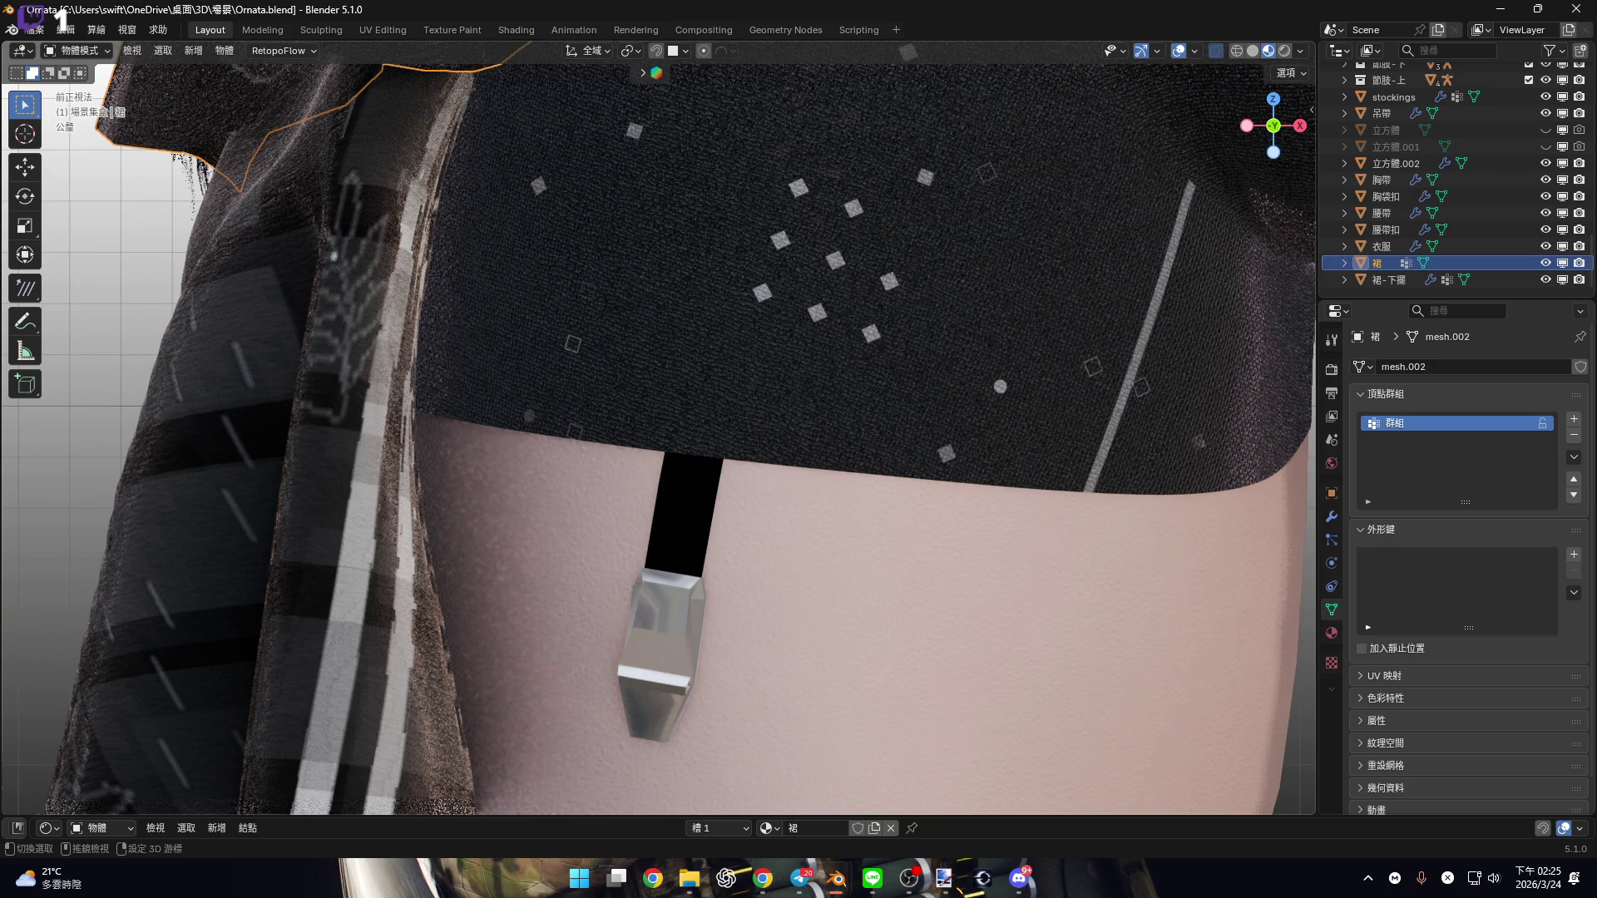
scroll(658, 427, down, 3)
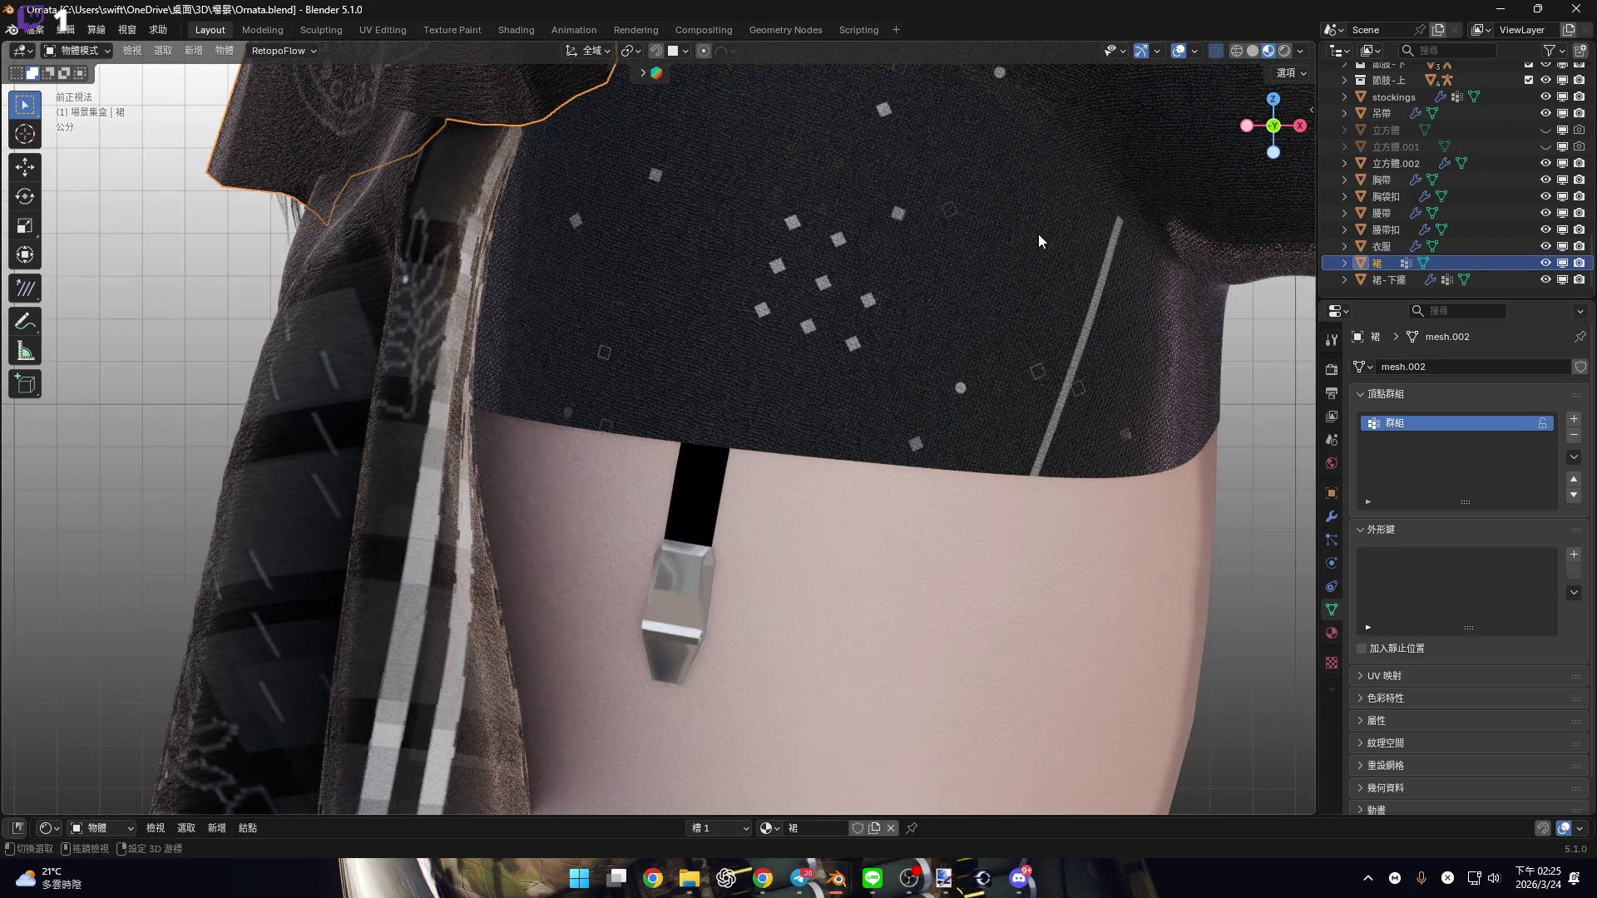
Switch to the back view and zoom in on the skirt's diamond cutouts
key(ctrl+KP_1)
scroll(883, 589, up, 3)
scroll(865, 518, up, 3)
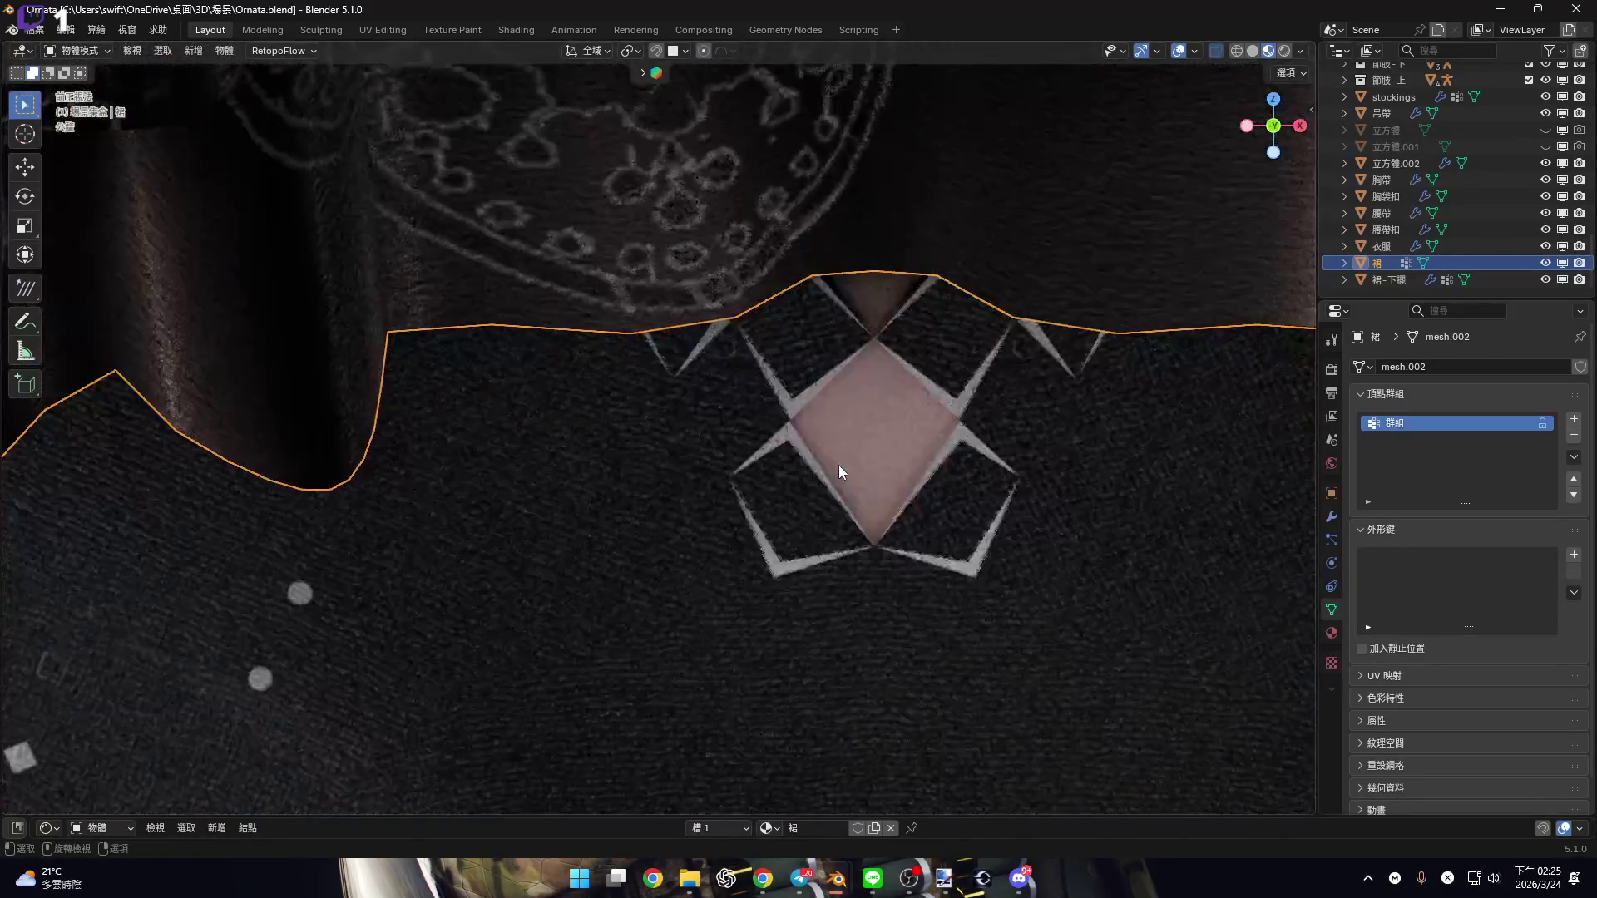
scroll(847, 456, up, 2)
middle_drag(848, 456, 855, 362)
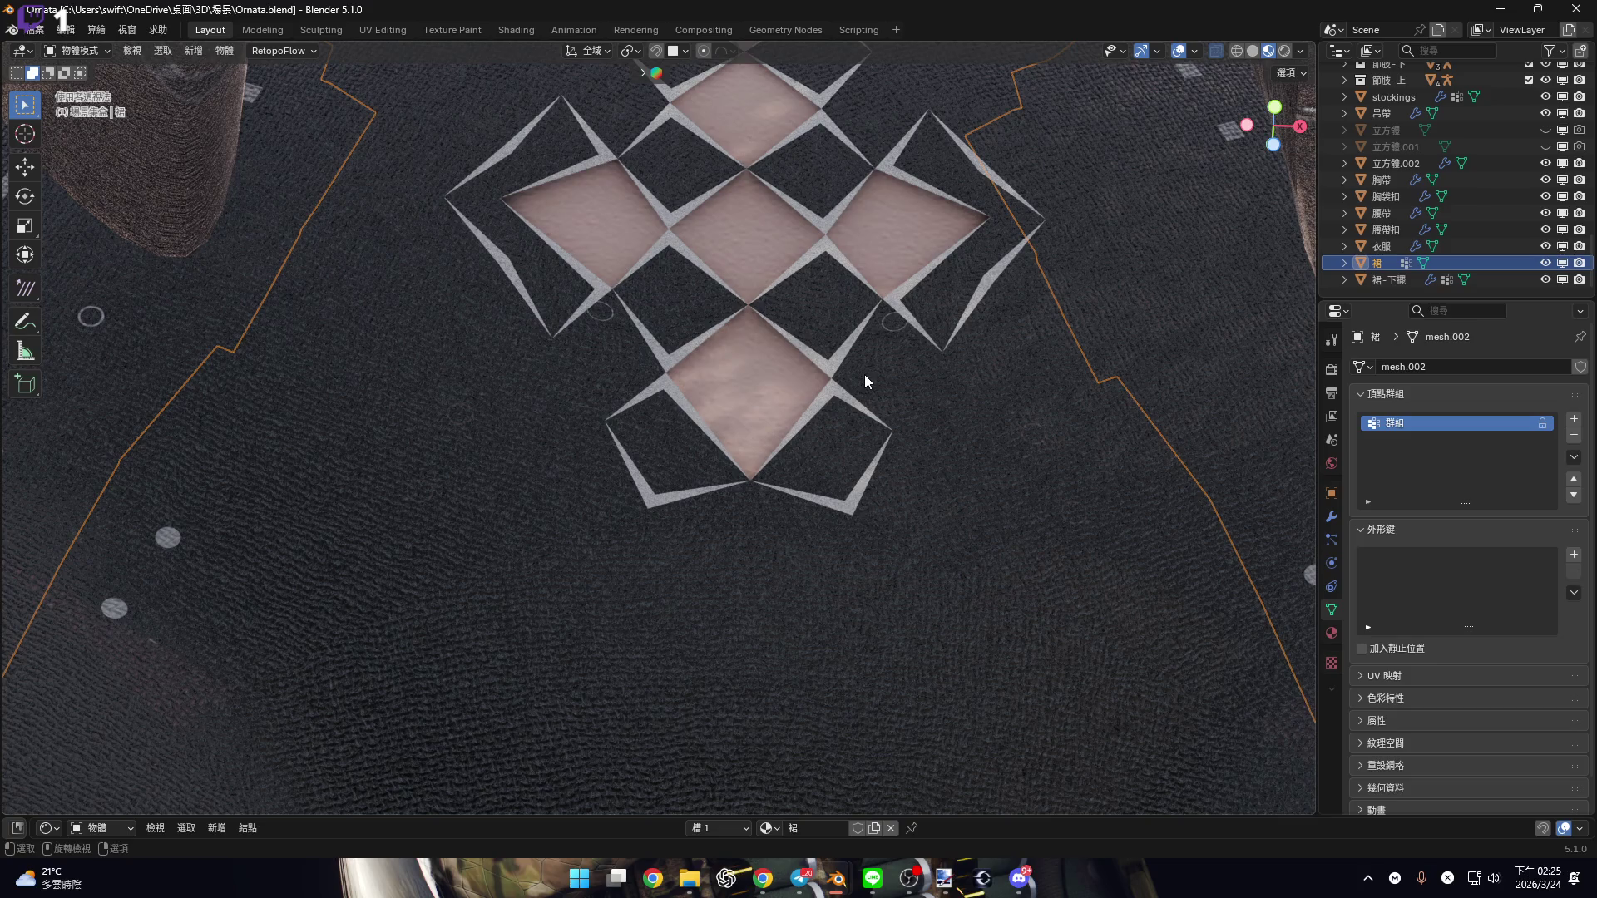
scroll(871, 555, down, 2)
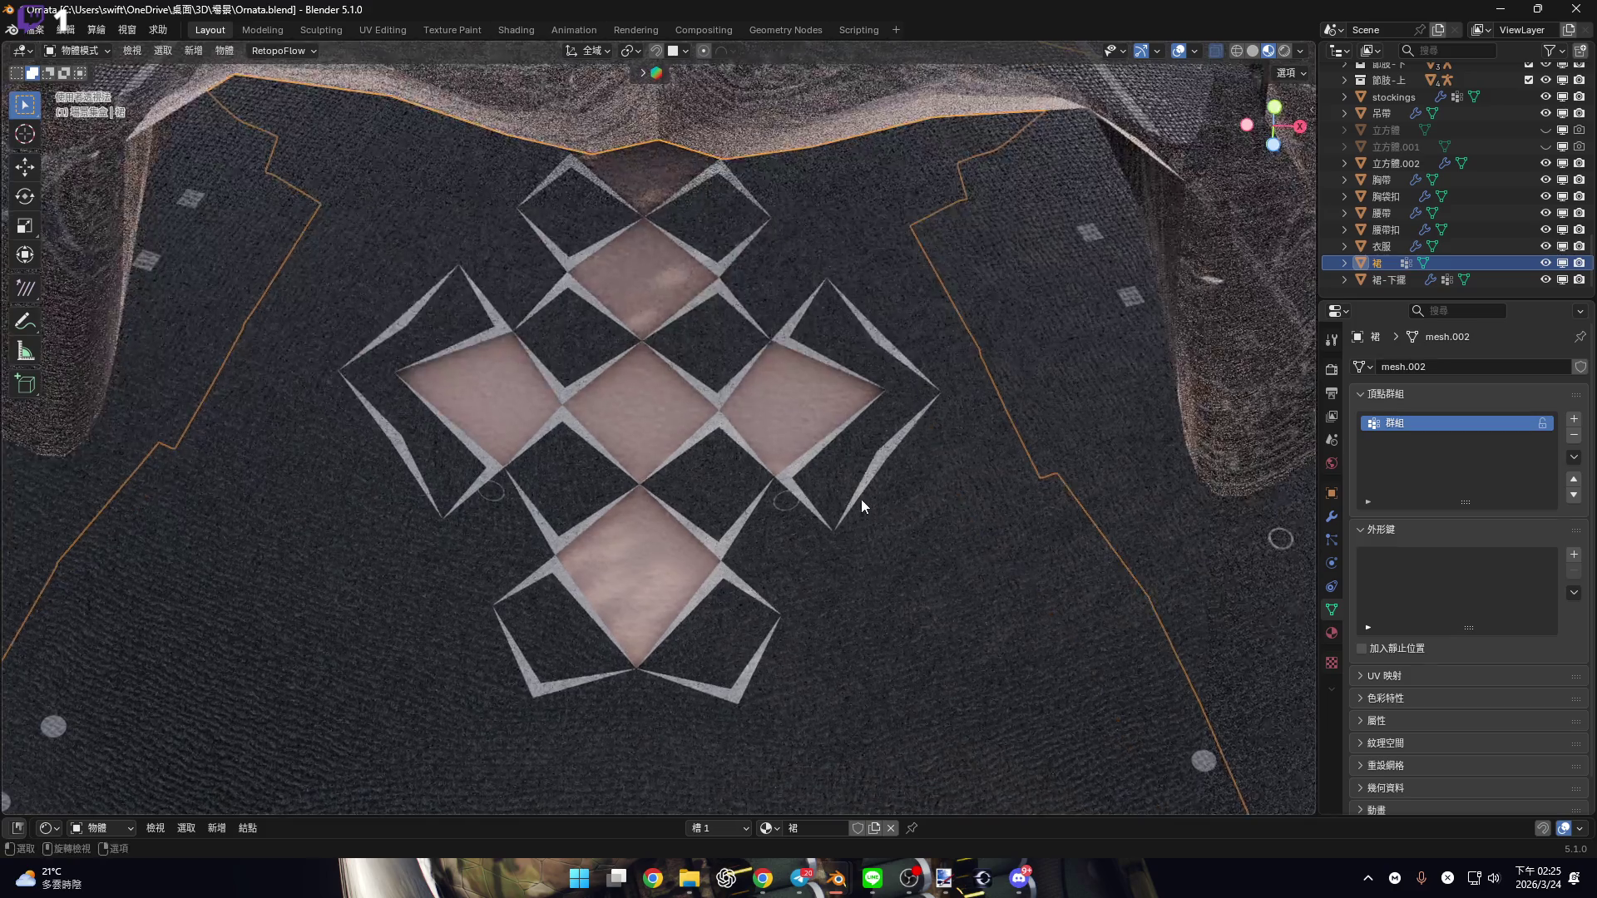
scroll(861, 502, up, 4)
scroll(874, 483, down, 6)
Orbit to a low rear close-up of the waistband, then select the hem 裙-下擺
mouse_move(877, 505)
middle_down()
mouse_move(845, 700)
mouse_move(920, 633)
mouse_move(935, 536)
mouse_move(1027, 526)
mouse_move(914, 499)
mouse_move(784, 397)
middle_up()
scroll(915, 499, up, 5)
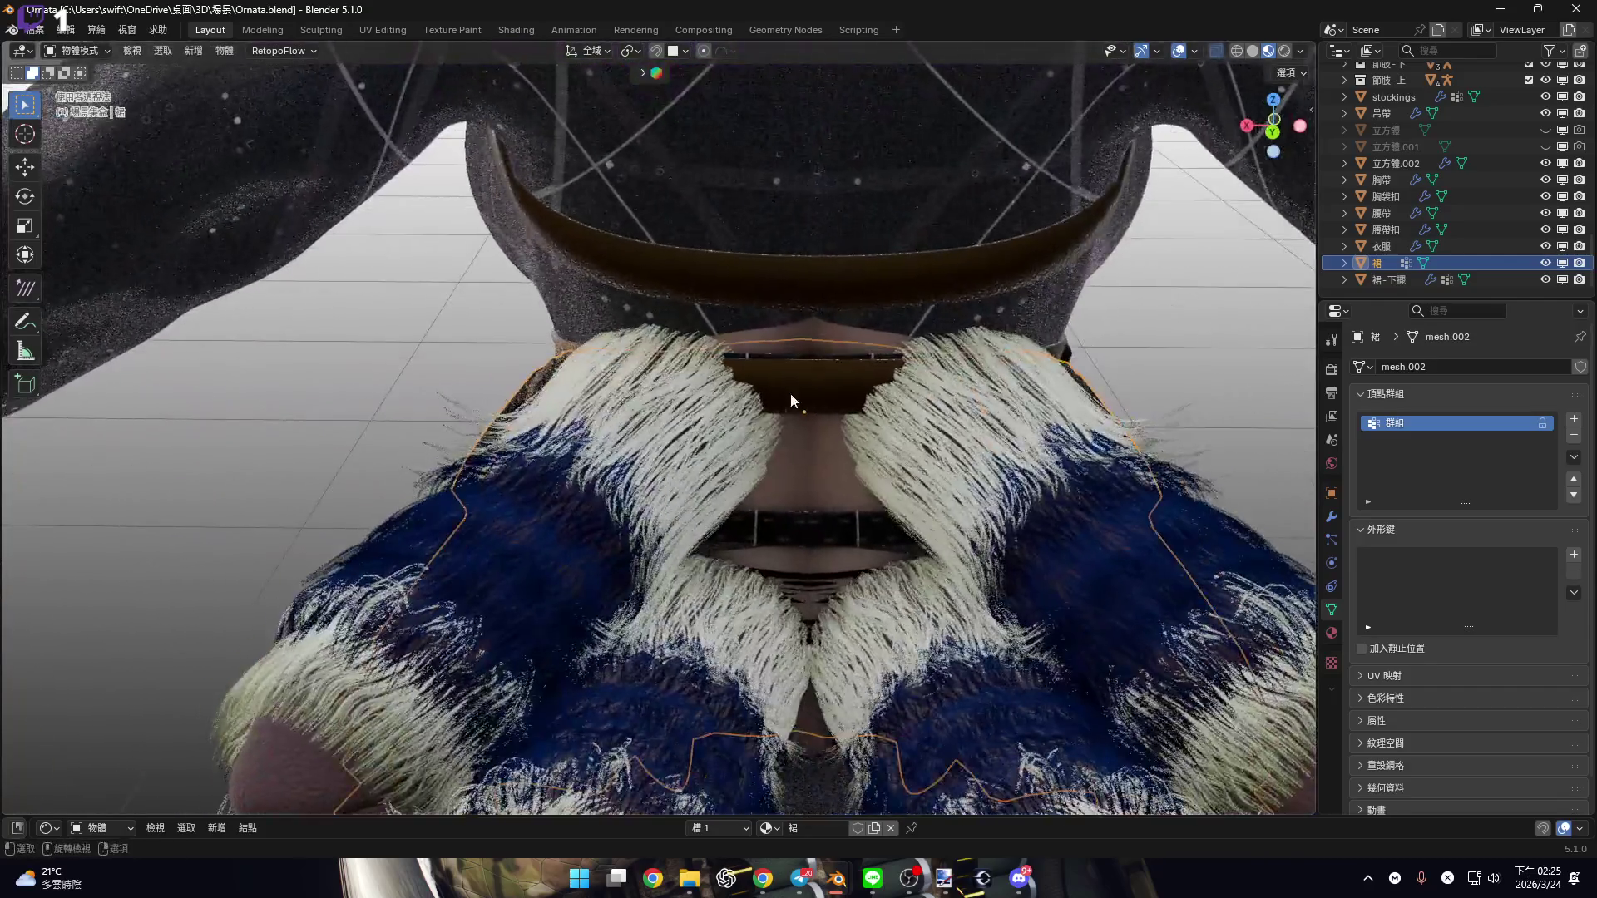
scroll(756, 423, up, 3)
scroll(747, 433, down, 6)
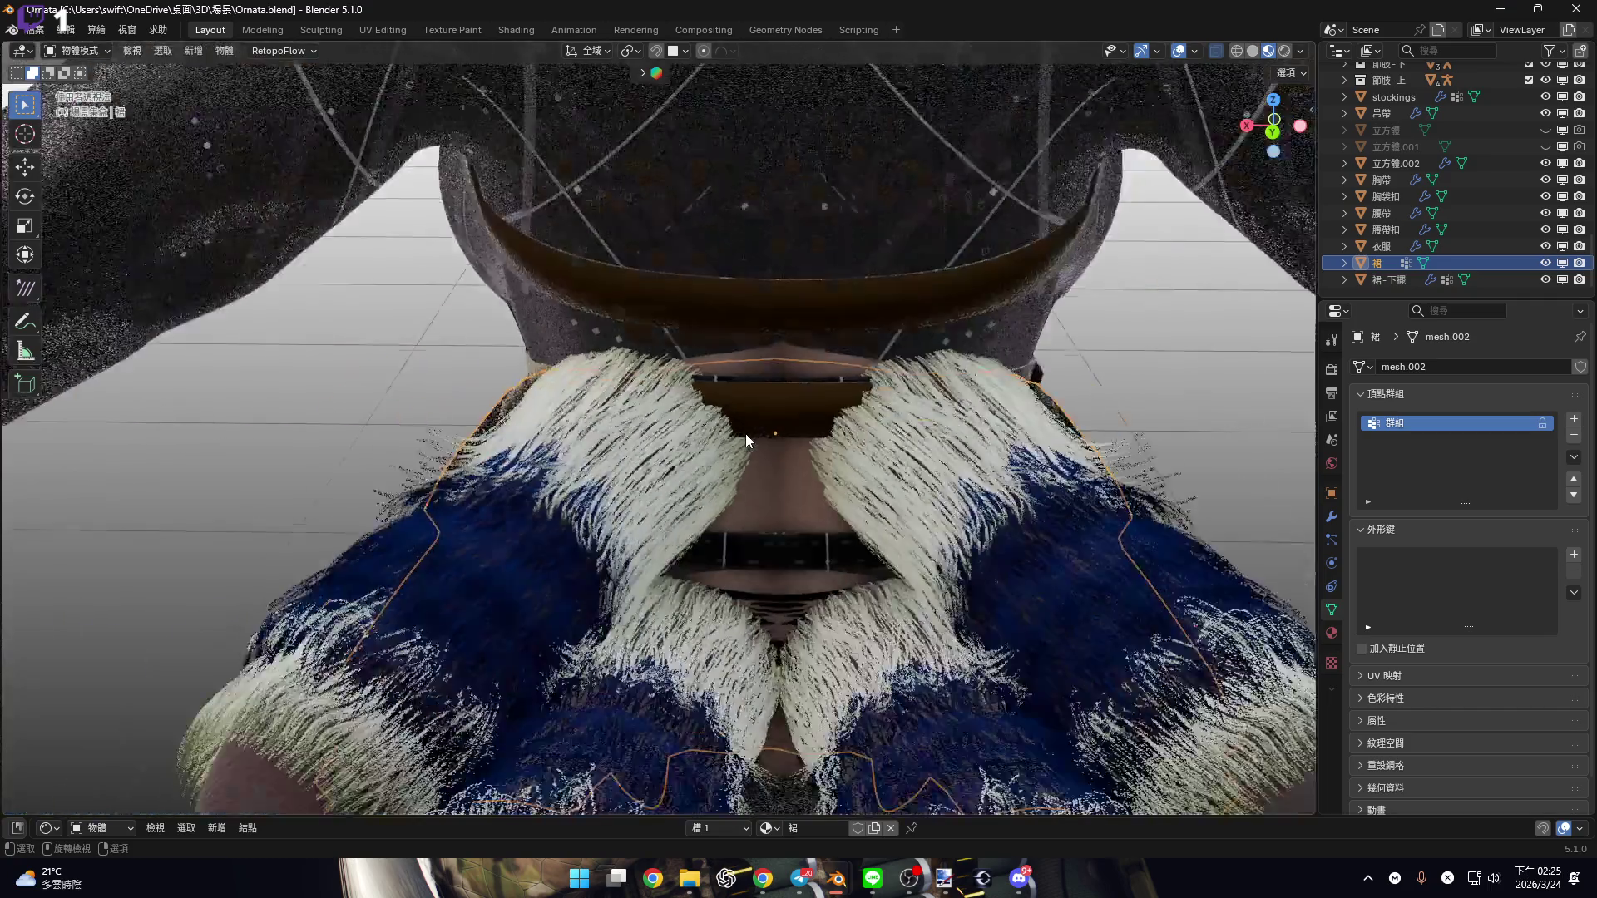
middle_drag(734, 401, 750, 513)
scroll(750, 513, up, 5)
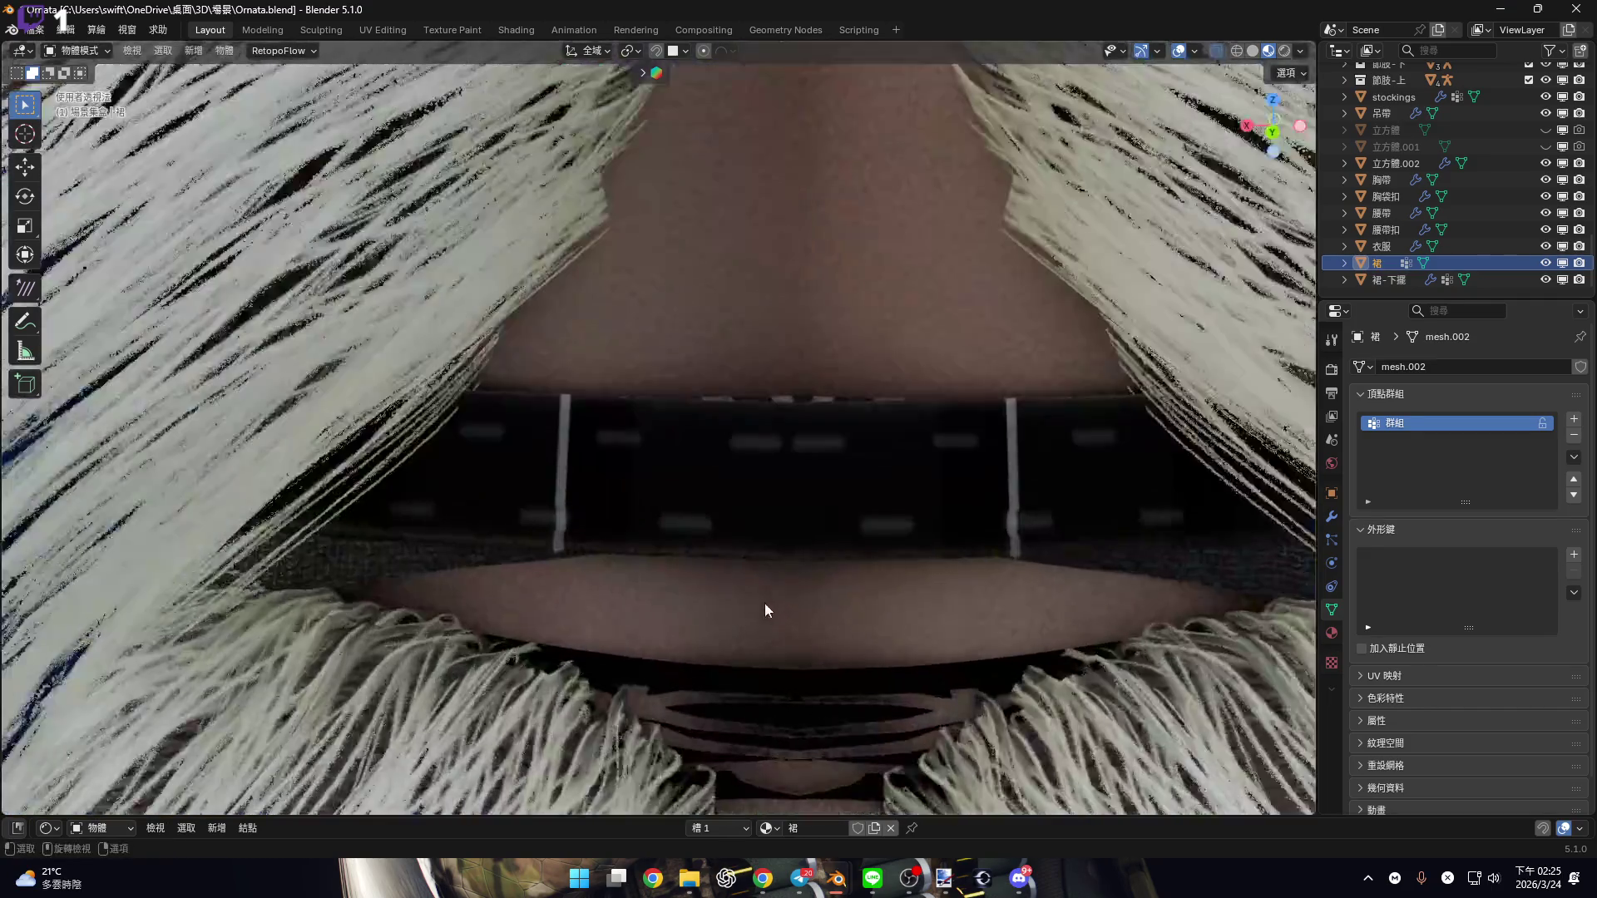
mouse_move(733, 578)
middle_down()
mouse_move(710, 566)
mouse_move(909, 569)
mouse_move(766, 566)
mouse_move(800, 541)
mouse_move(746, 483)
mouse_move(797, 482)
mouse_move(708, 493)
mouse_move(855, 559)
mouse_move(900, 497)
mouse_move(569, 566)
mouse_move(846, 538)
middle_up()
click(800, 541)
Show the hem in Front Orthographic view, then launch an app from the taskbar tray
scroll(800, 541, down, 4)
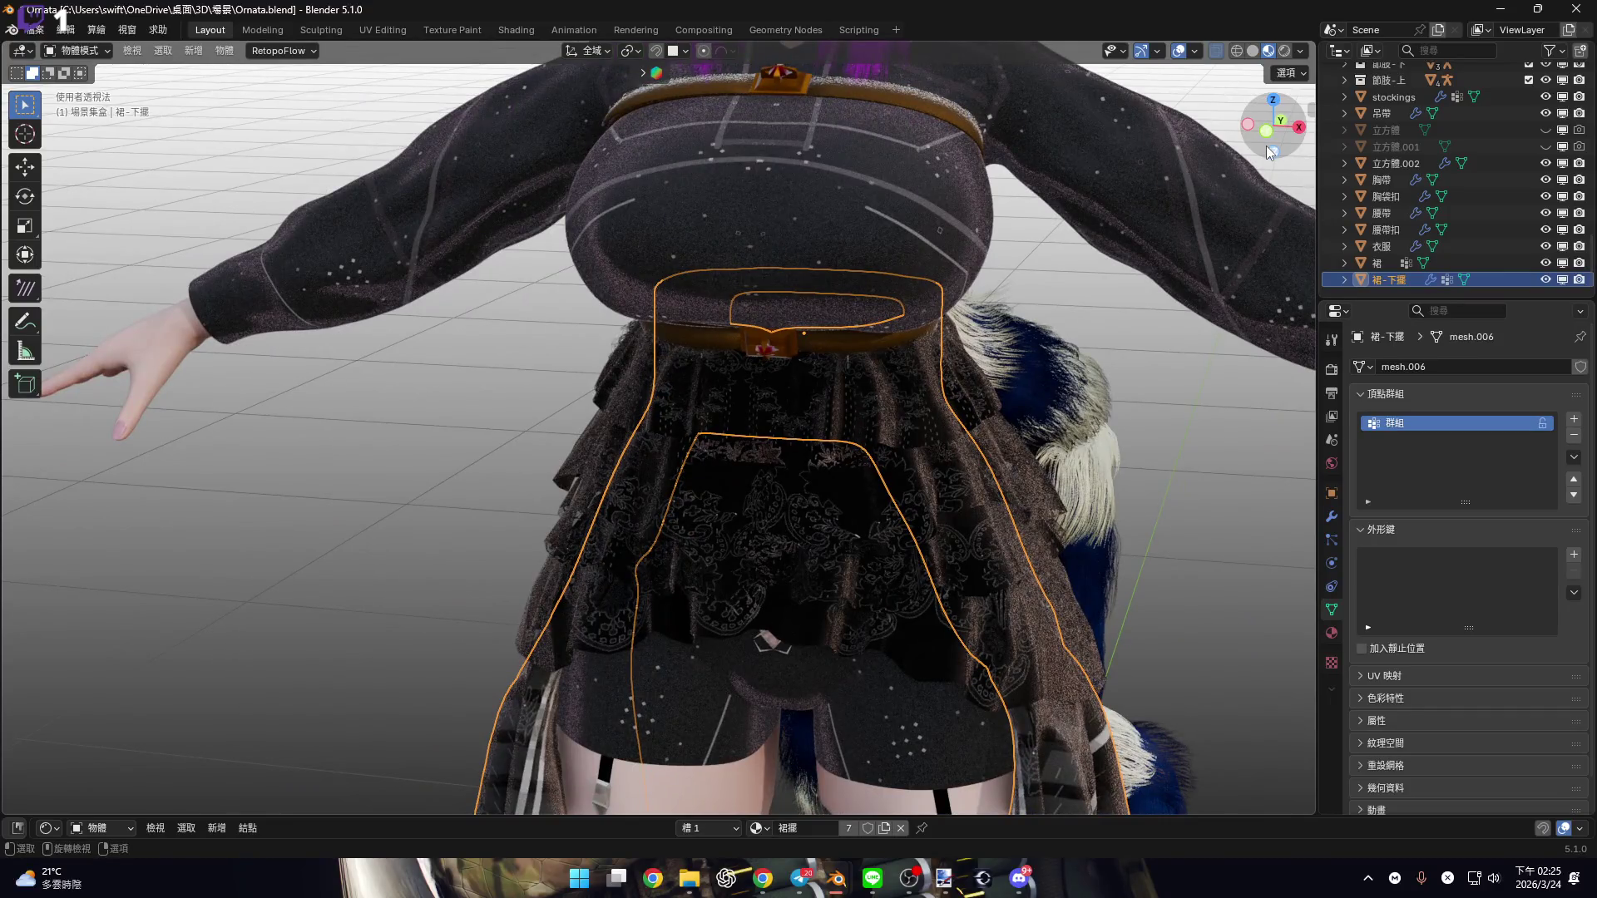
click(1265, 131)
click(1369, 878)
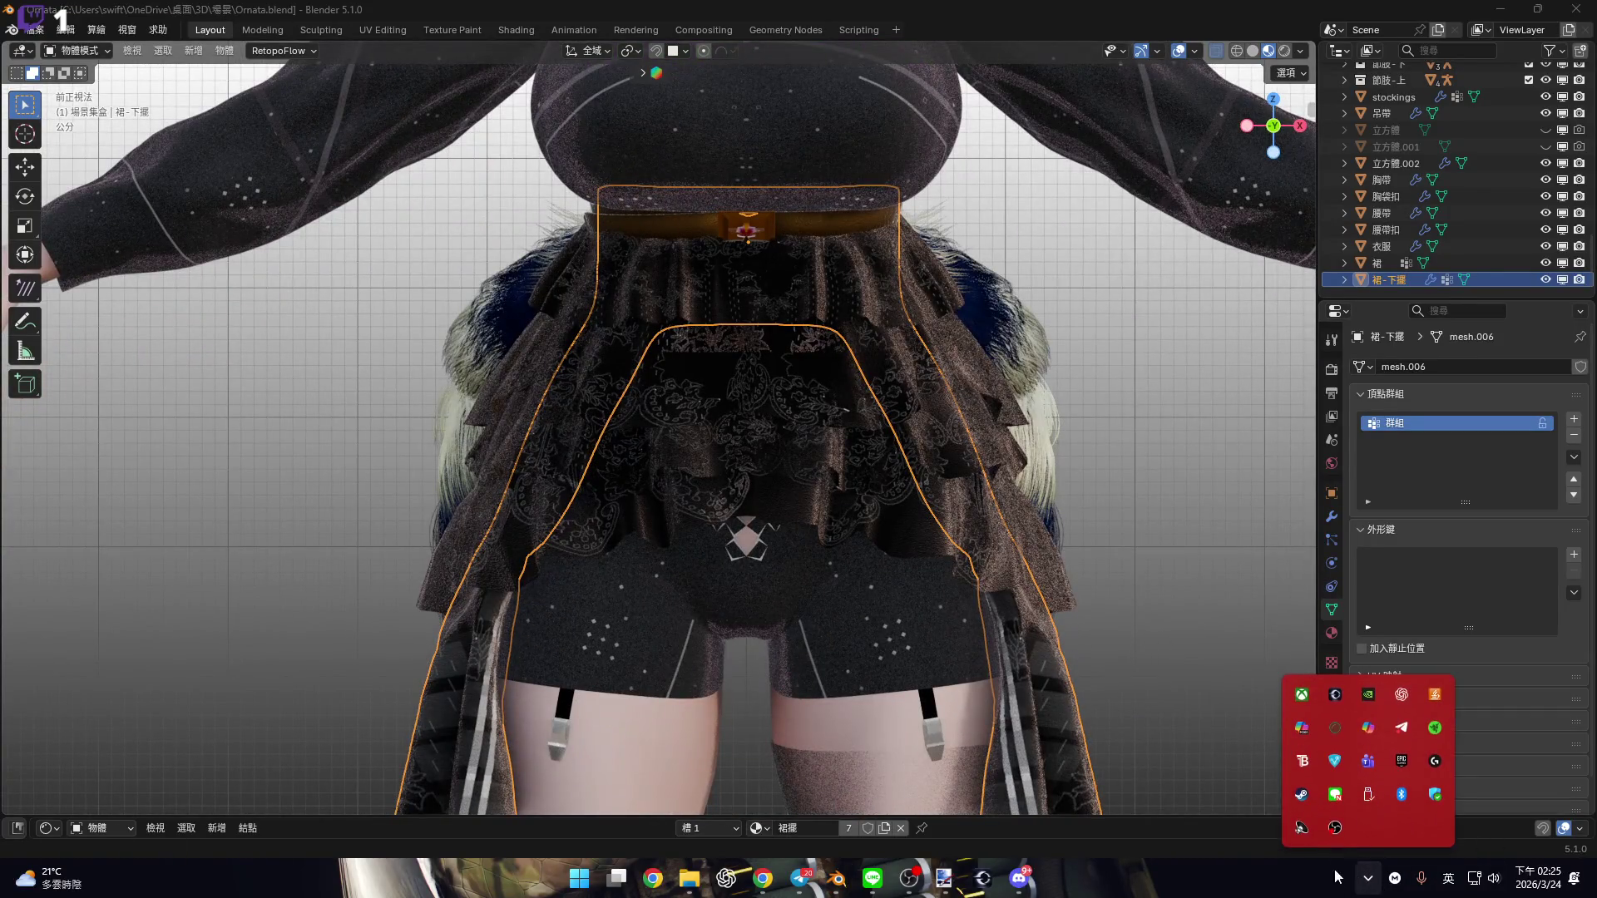
click(1302, 796)
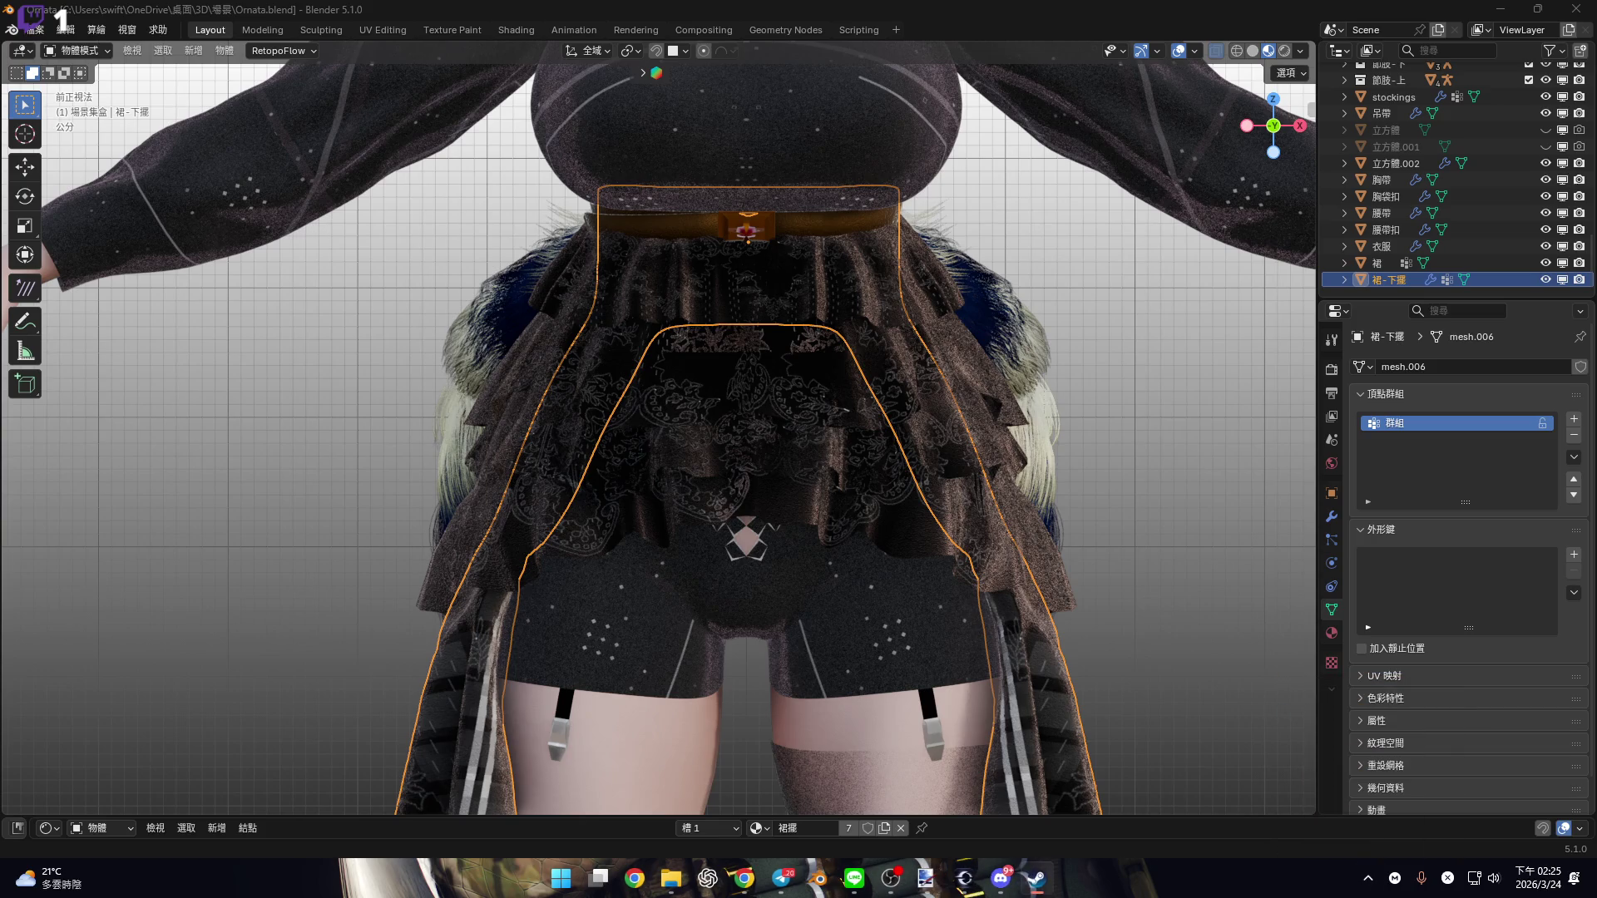